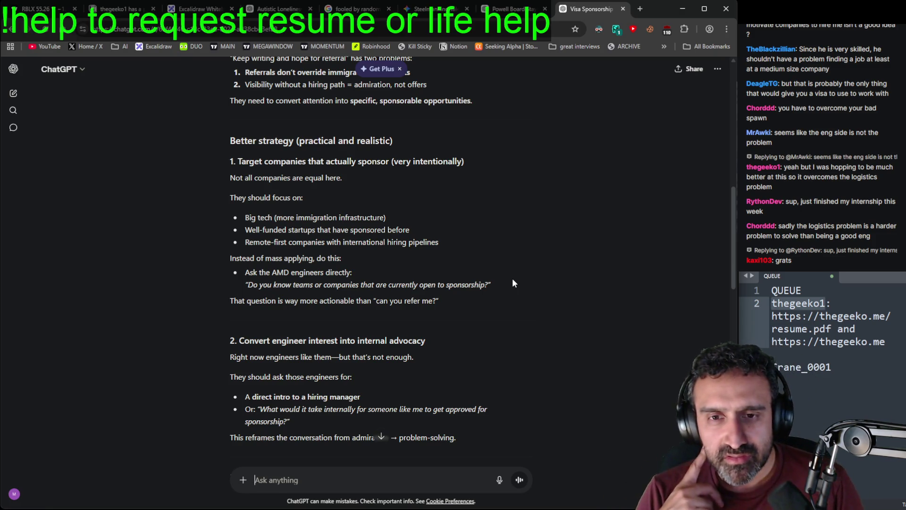
Step: Scroll to section 4 of ChatGPT's answer and highlight the three stepping-stone bullets
scroll(498, 322, down, 2)
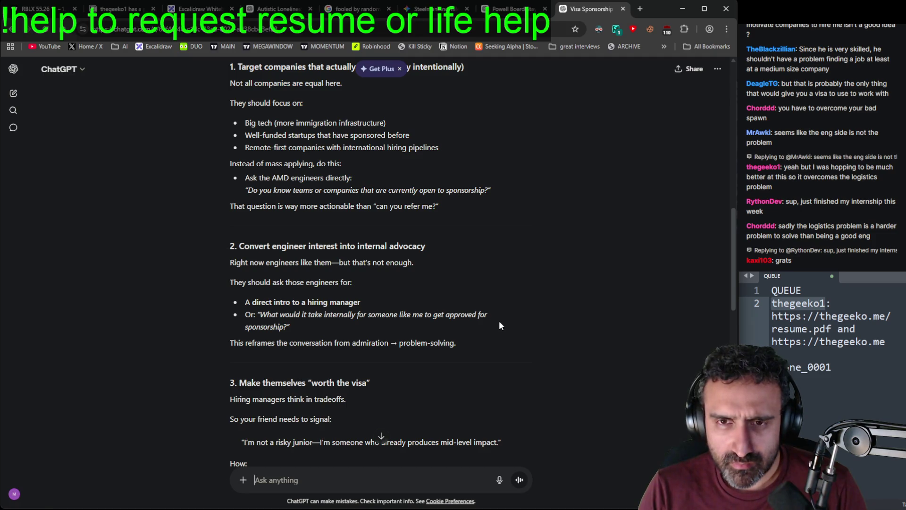
scroll(499, 326, down, 2)
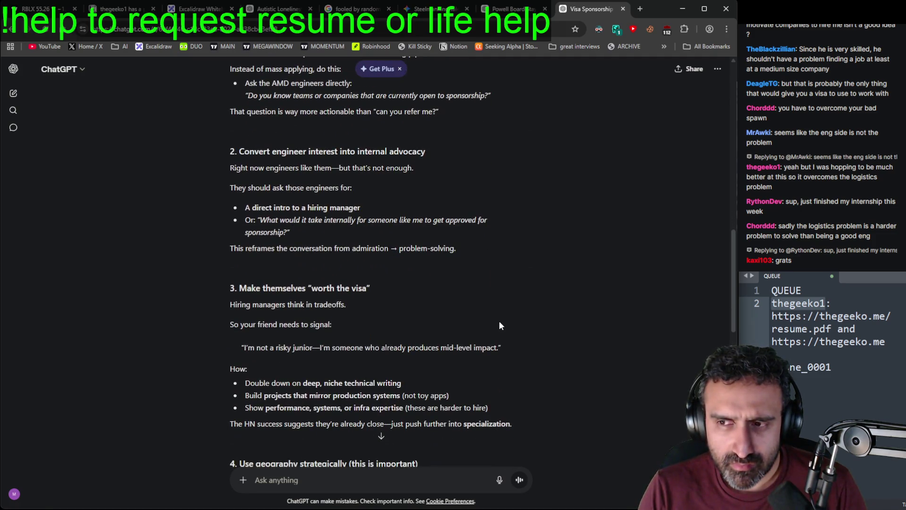
scroll(500, 326, up, 1)
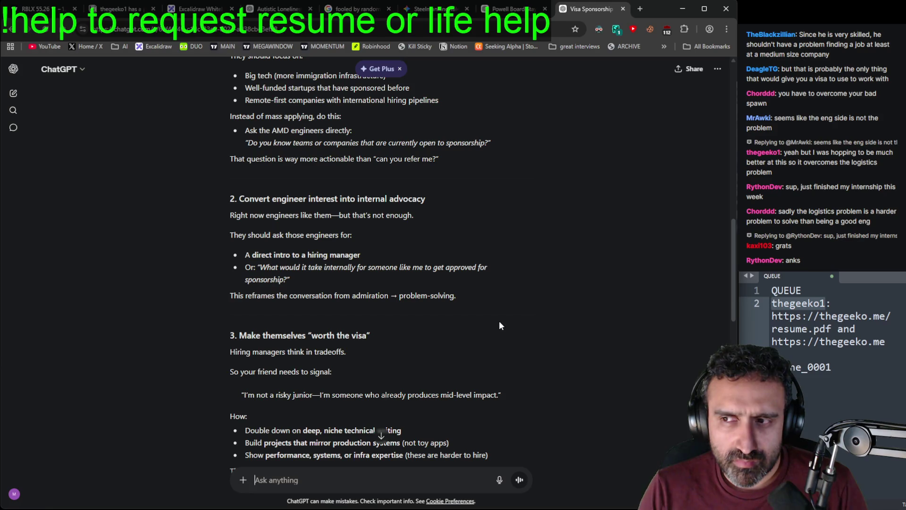
scroll(500, 322, down, 1)
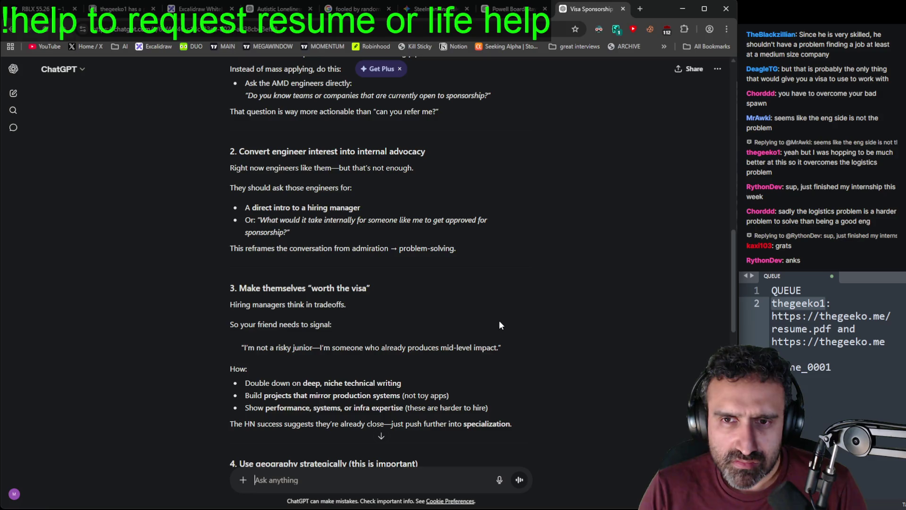
scroll(499, 322, down, 1)
scroll(501, 325, down, 2)
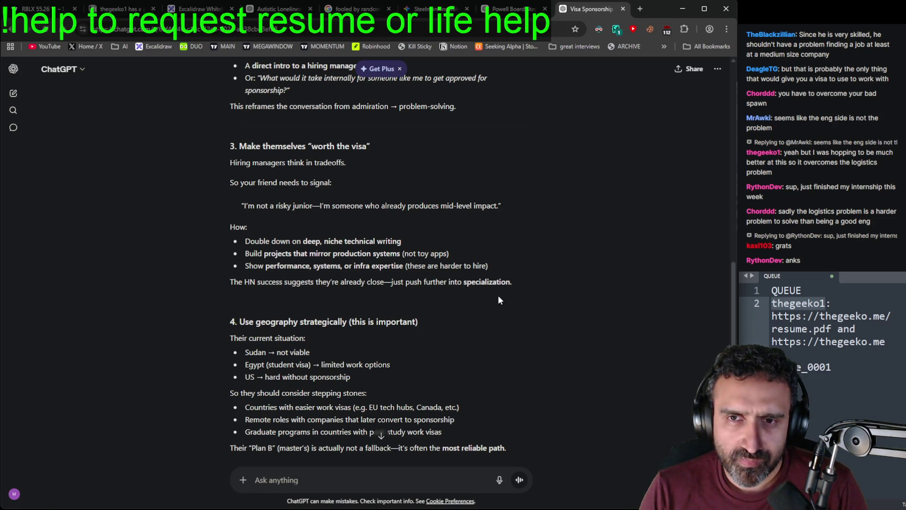
scroll(500, 301, down, 2)
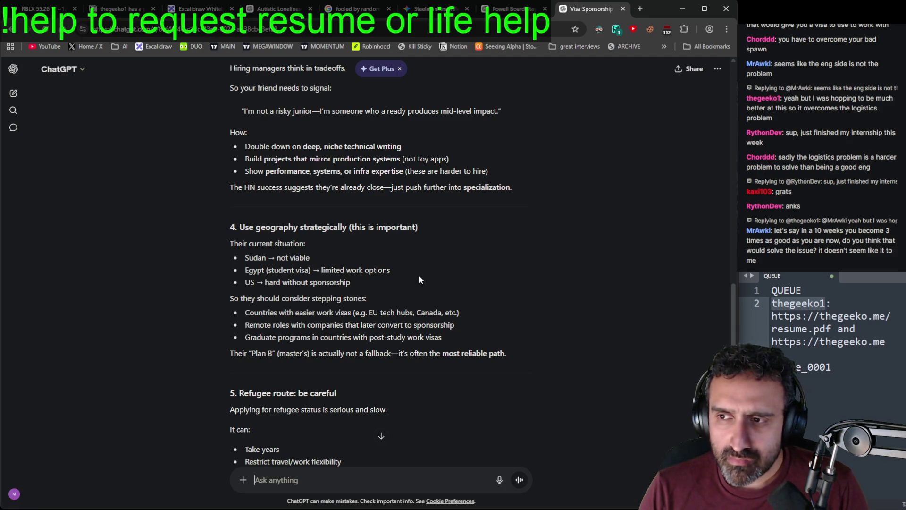
mouse_move(245, 314)
mouse_down()
mouse_move(461, 310)
mouse_move(361, 337)
mouse_move(242, 324)
mouse_move(247, 337)
mouse_move(413, 348)
mouse_move(445, 335)
mouse_move(304, 337)
mouse_move(245, 312)
mouse_up()
click(448, 336)
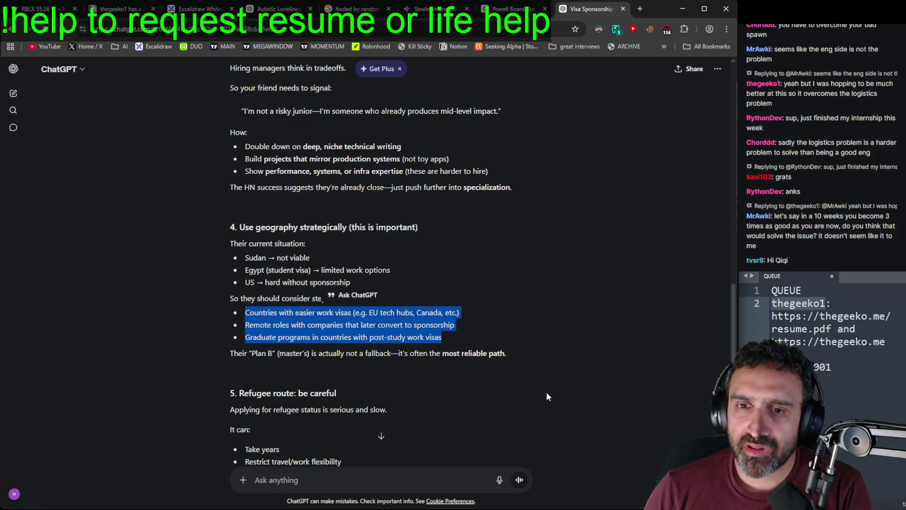
Step: Highlight each sharper-plan bullet in turn: DM engineers, targeted sponsorship questions, focused applications, master's programs
scroll(546, 392, down, 3)
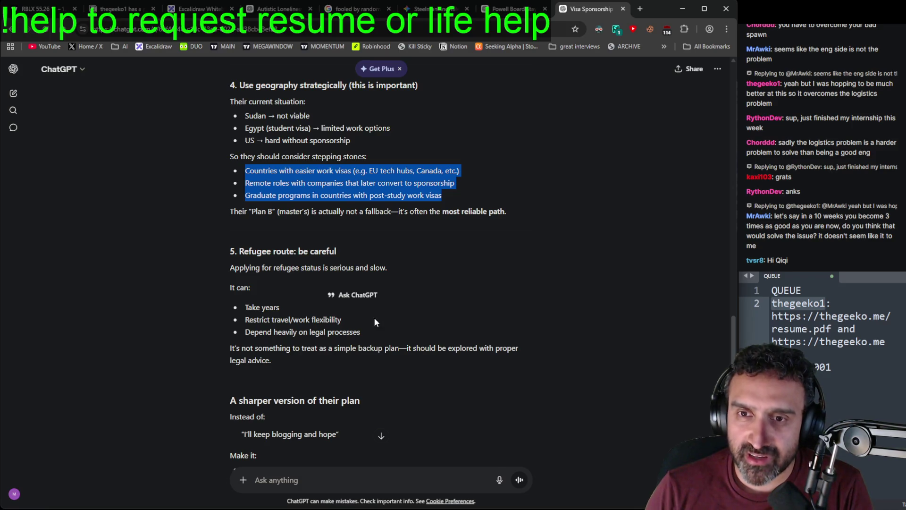
click(486, 247)
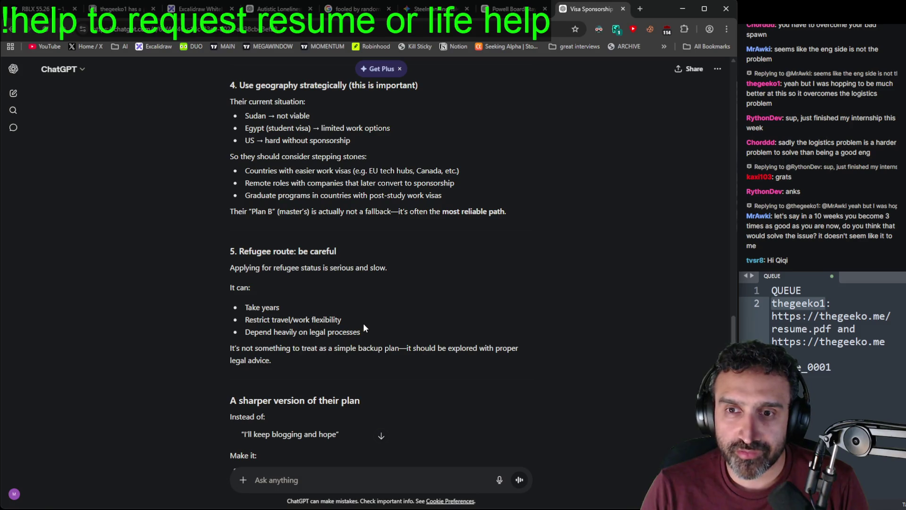
scroll(421, 364, down, 2)
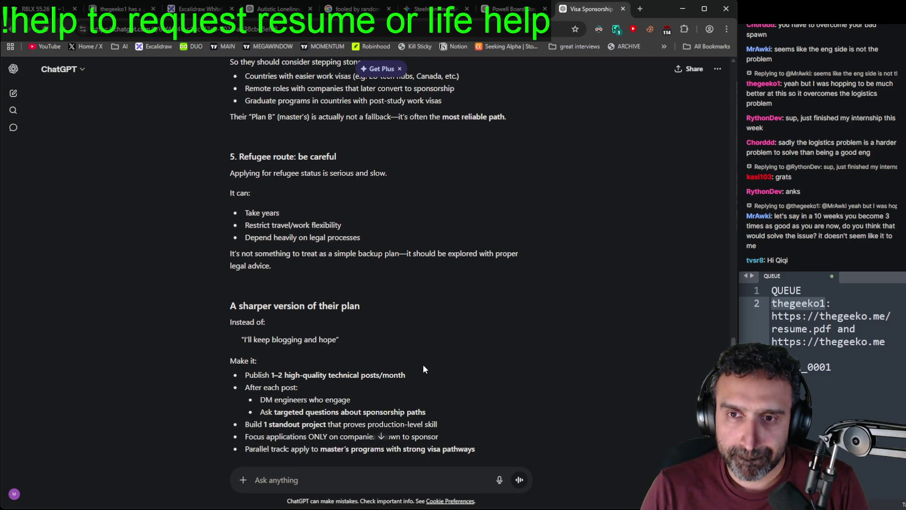
scroll(423, 367, down, 2)
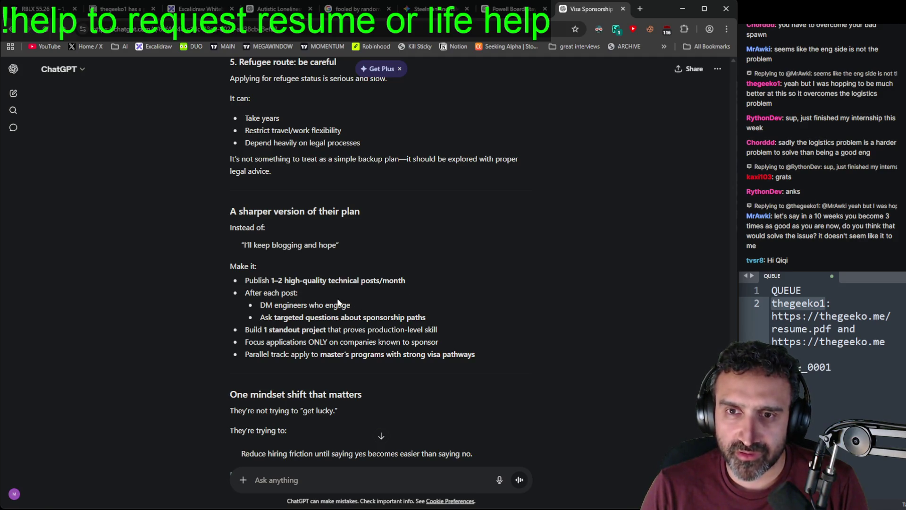
drag(261, 305, 351, 305)
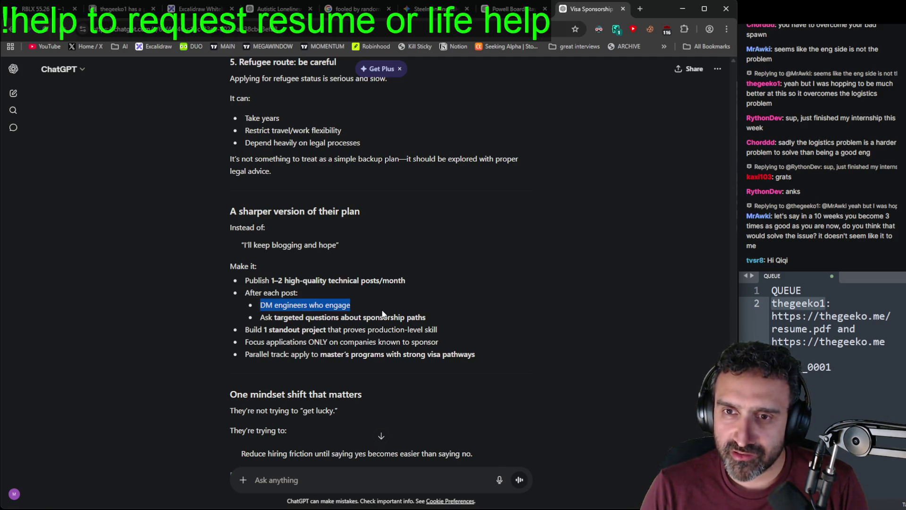
drag(265, 318, 431, 317)
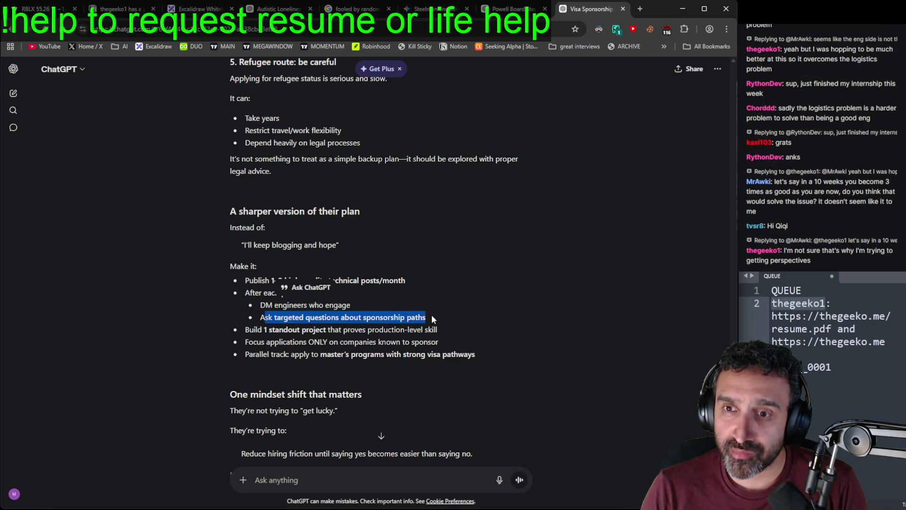
click(436, 316)
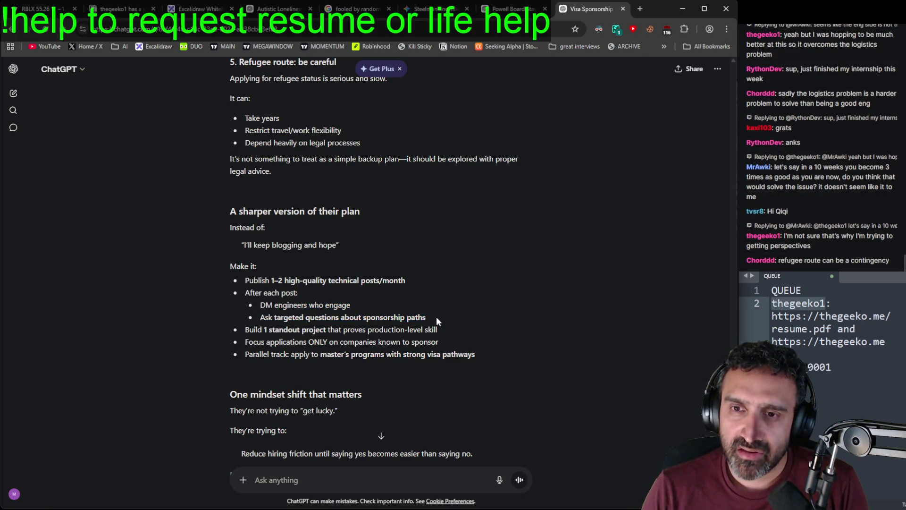
drag(436, 317, 261, 321)
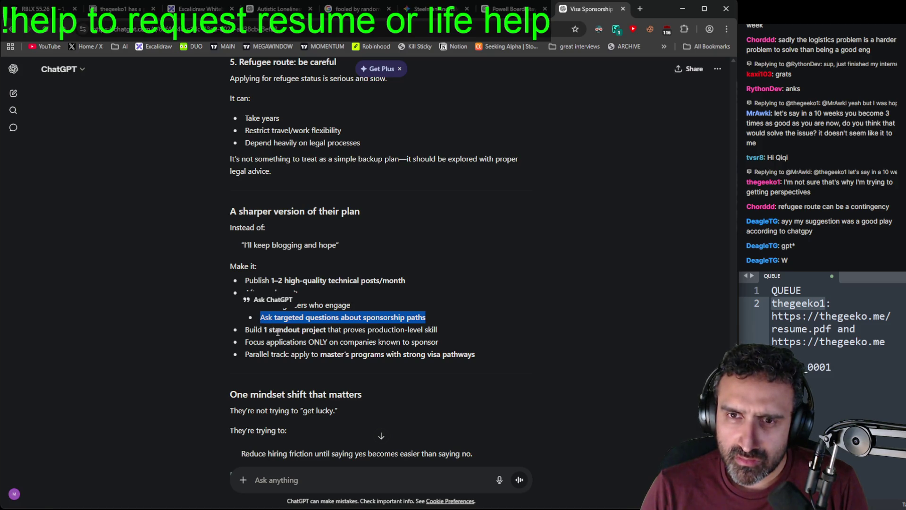
mouse_move(450, 340)
mouse_down()
mouse_move(261, 329)
mouse_move(253, 342)
mouse_up()
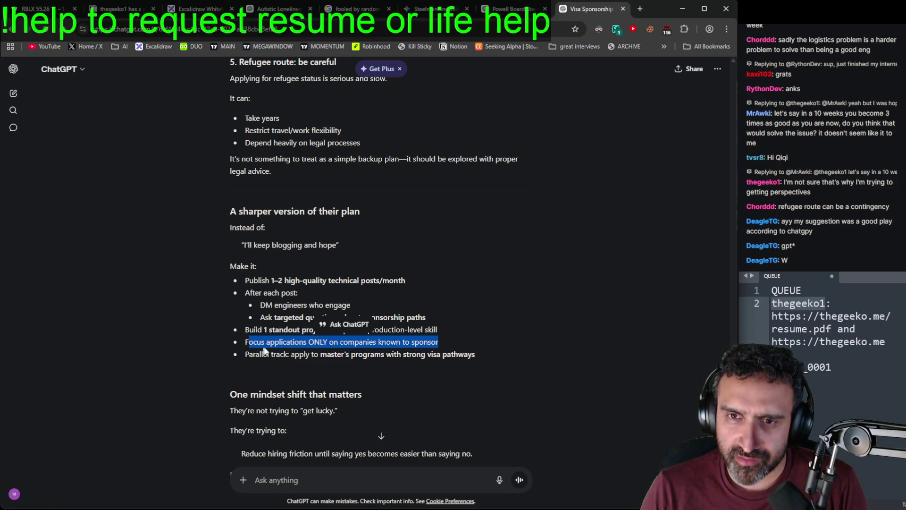
click(267, 350)
drag(528, 355, 292, 353)
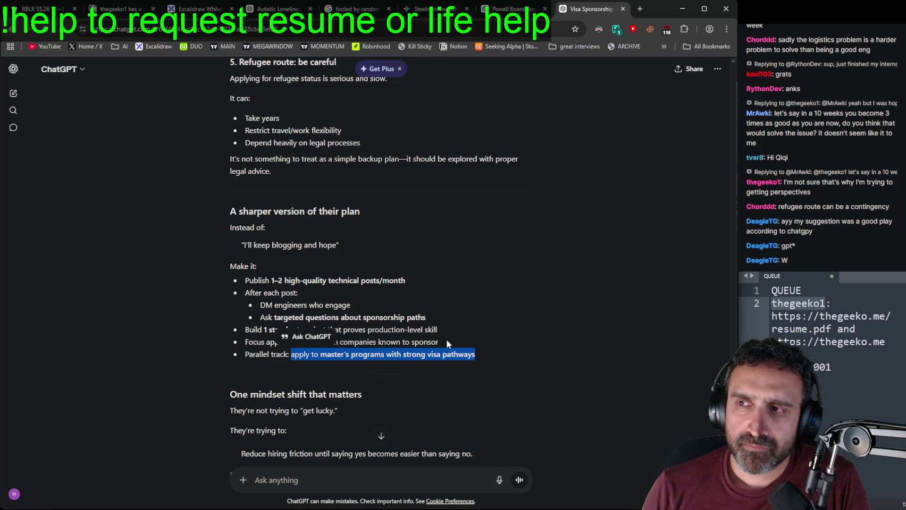
Step: Scroll back up to the original 'my friend has a problem' question
scroll(467, 359, down, 1)
scroll(467, 356, down, 3)
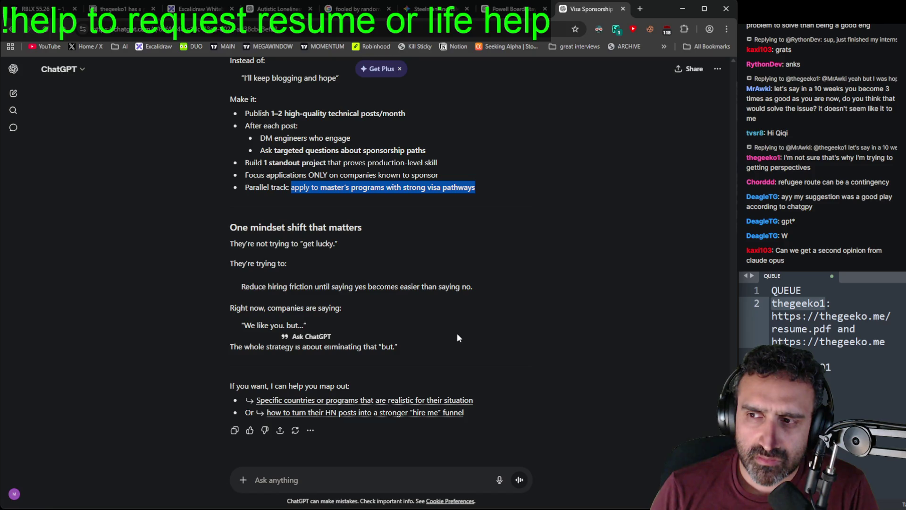
scroll(458, 335, up, 2)
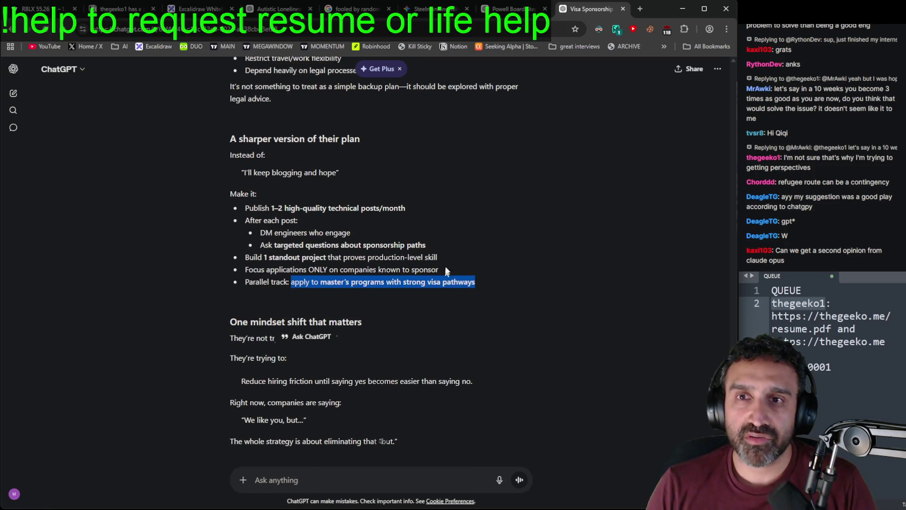
scroll(542, 267, up, 20)
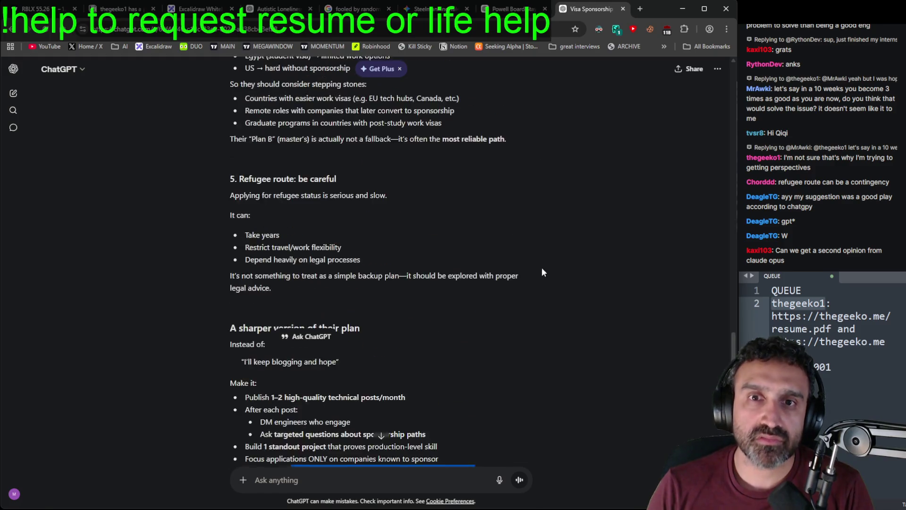
scroll(555, 348, up, 3)
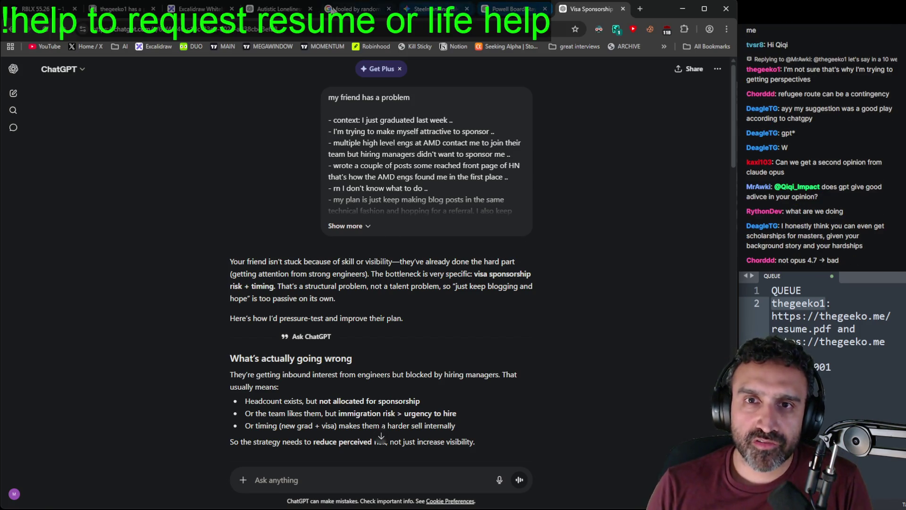
Step: Switch to the Notion page of notes on the friend's visa-sponsorship problem
click(118, 9)
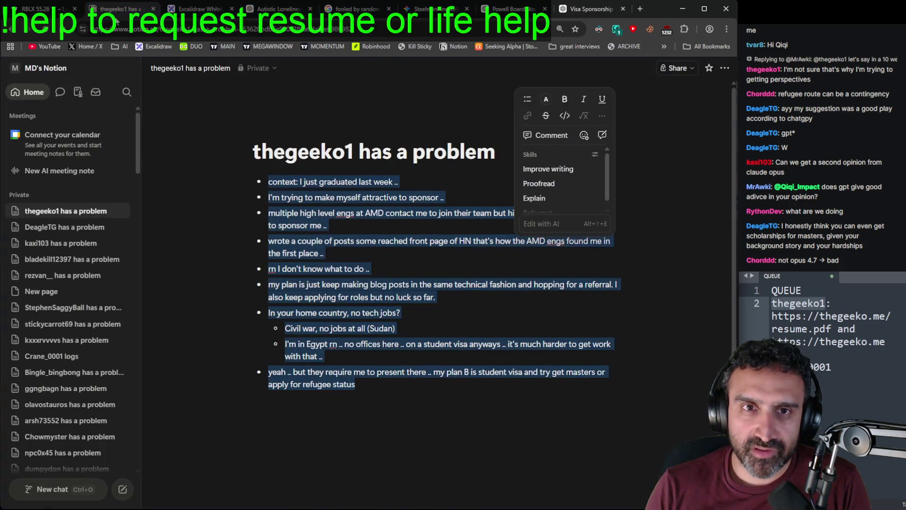
click(490, 413)
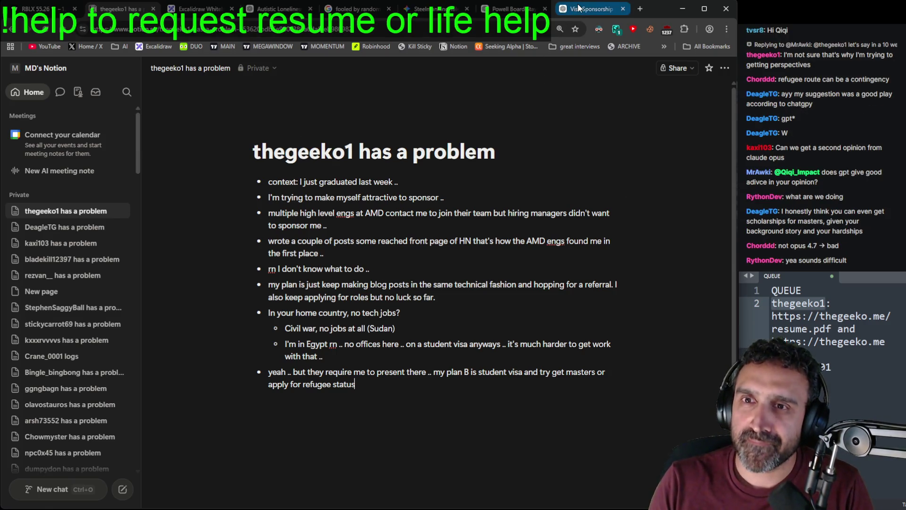
Step: Expand the friend's full message, select all its text, and drag the other Chrome window over
scroll(522, 327, down, 9)
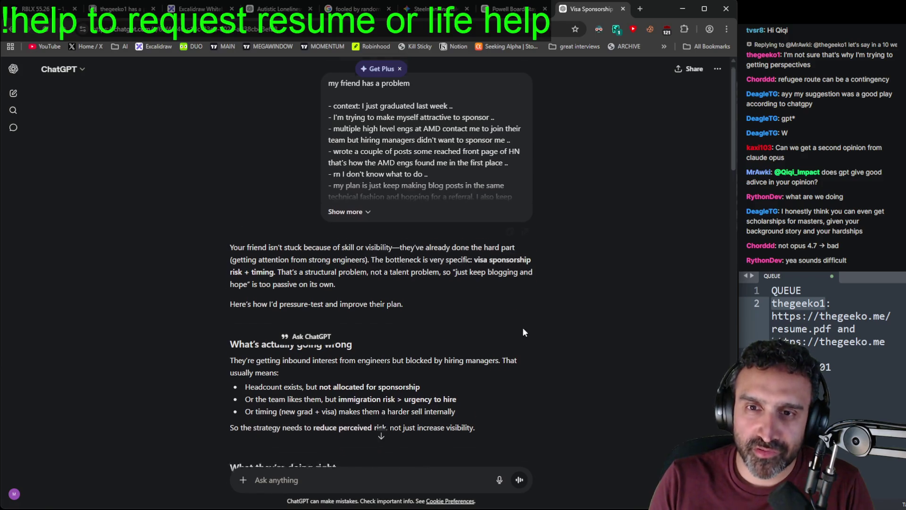
scroll(494, 294, up, 10)
click(363, 225)
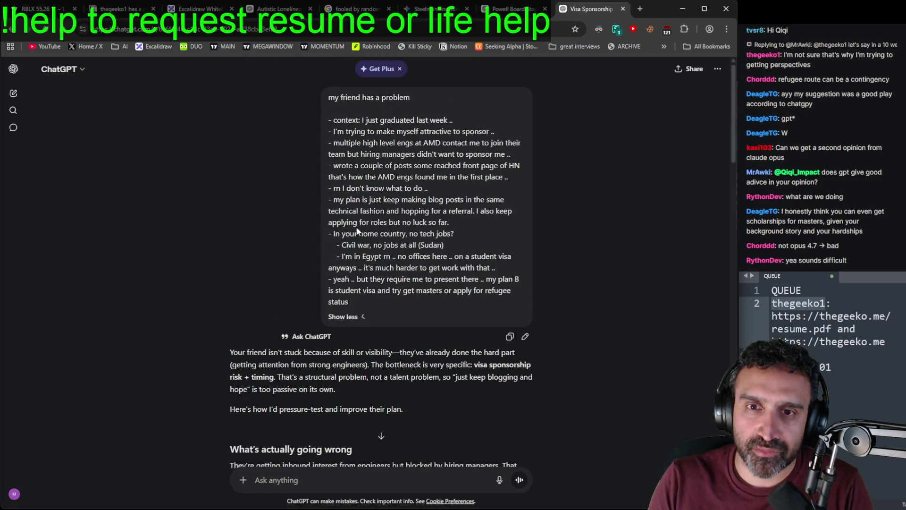
drag(370, 302, 329, 96)
key(ctrl+c)
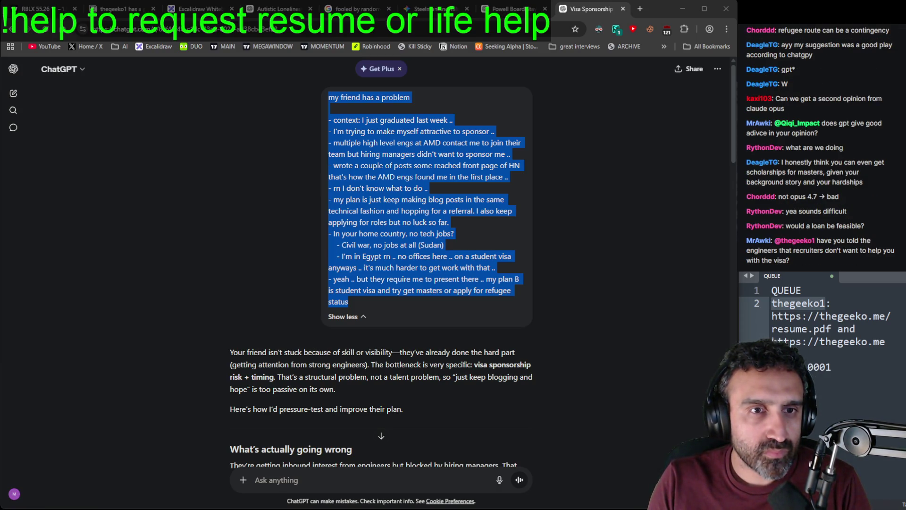
mouse_move(0, 234)
mouse_down()
mouse_move(148, 232)
mouse_move(2, 236)
mouse_move(70, 238)
mouse_move(62, 239)
mouse_up()
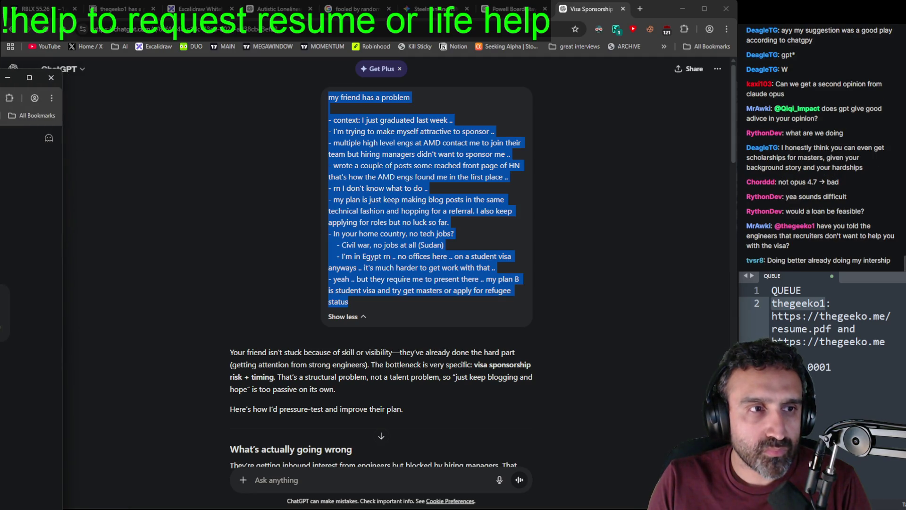
Step: Paste the friend's visa and job-search problem into Claude and send it
mouse_move(0, 76)
mouse_down()
mouse_move(580, 156)
mouse_move(590, 8)
mouse_up()
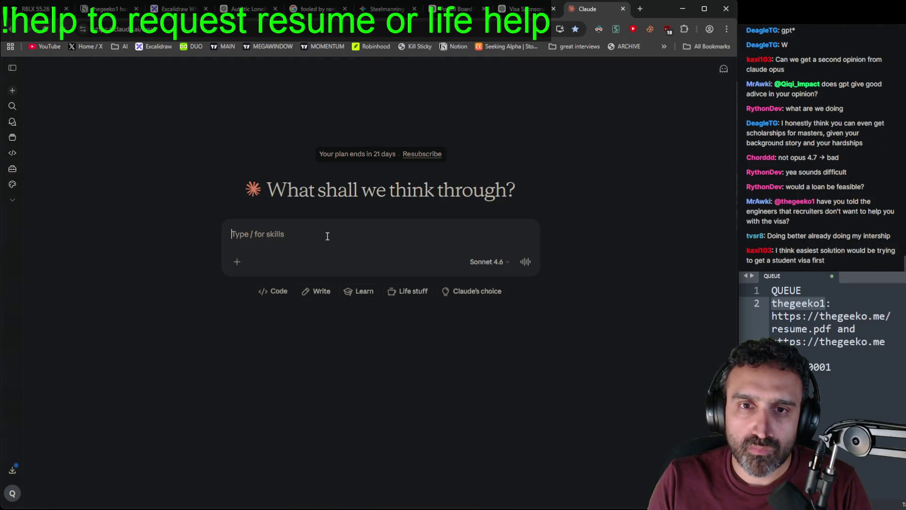
key(ctrl+v)
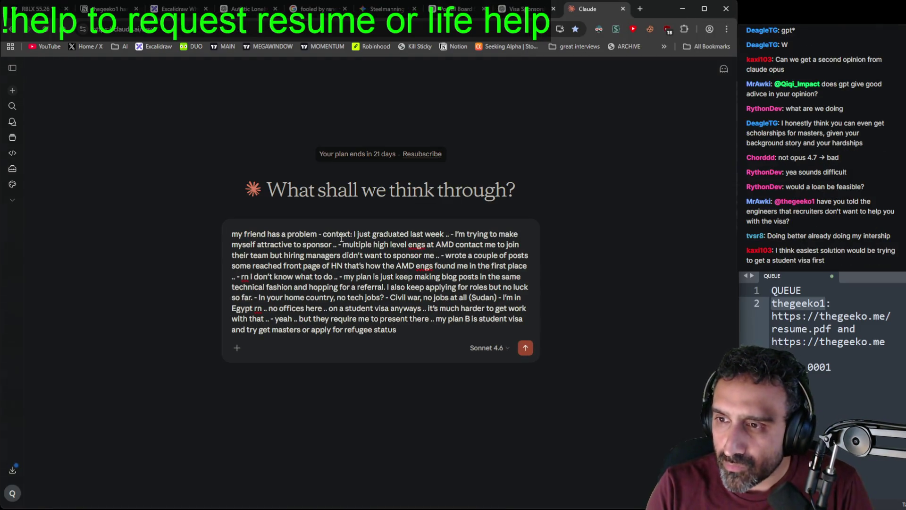
key(Return)
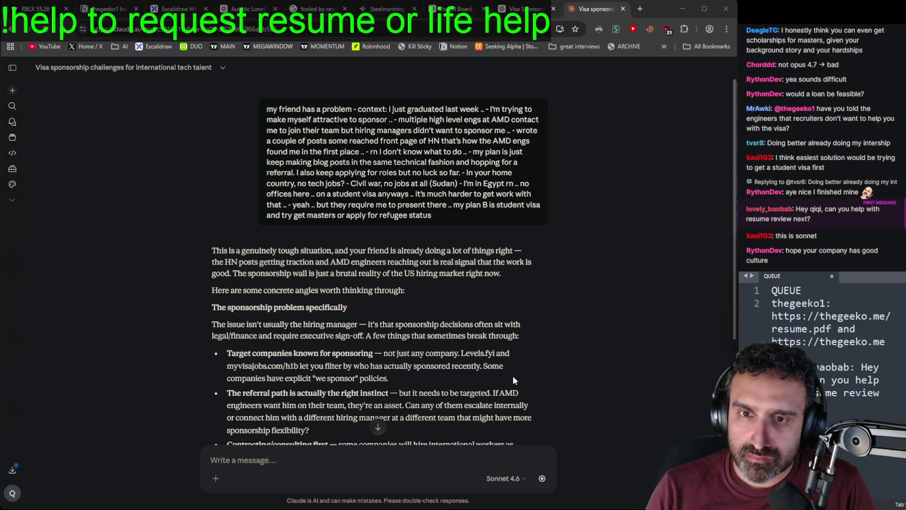
Step: Switch the conversation's model to Opus 4.7 under More models
scroll(513, 375, down, 1)
click(507, 479)
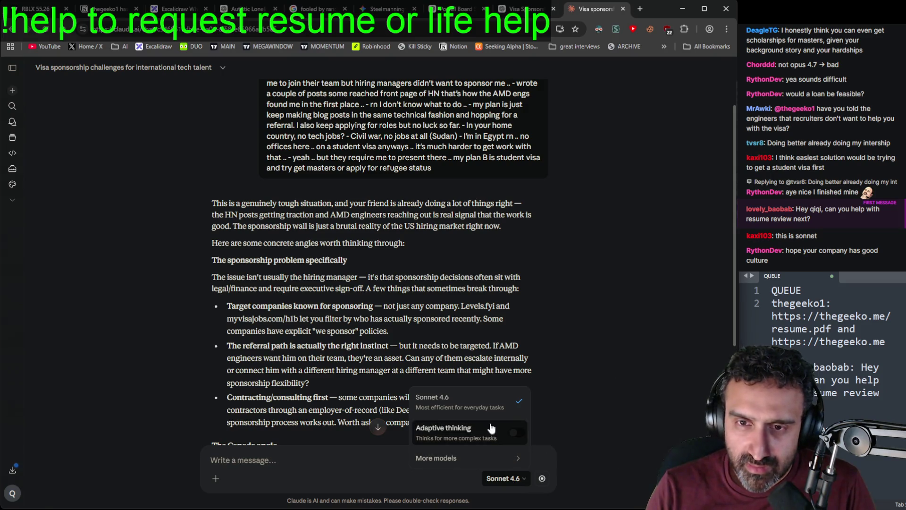
mouse_move(518, 458)
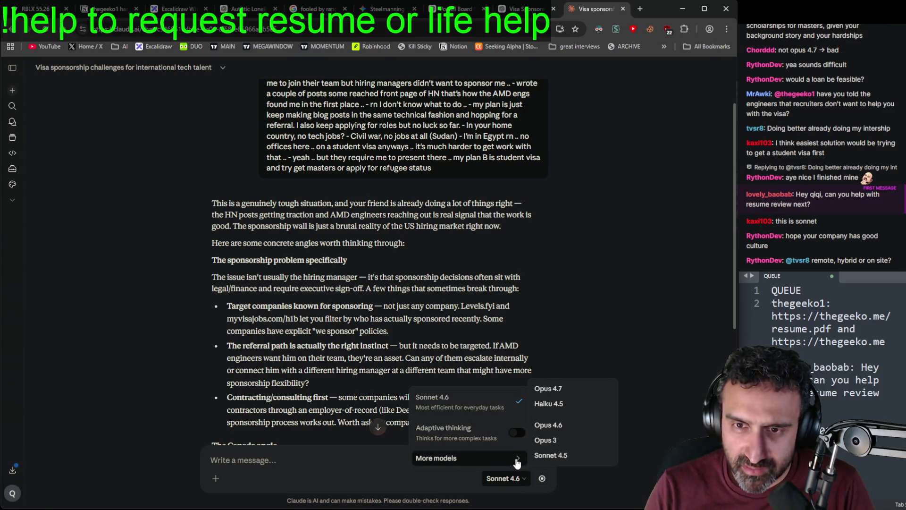
click(563, 388)
scroll(581, 347, down, 2)
scroll(582, 352, down, 5)
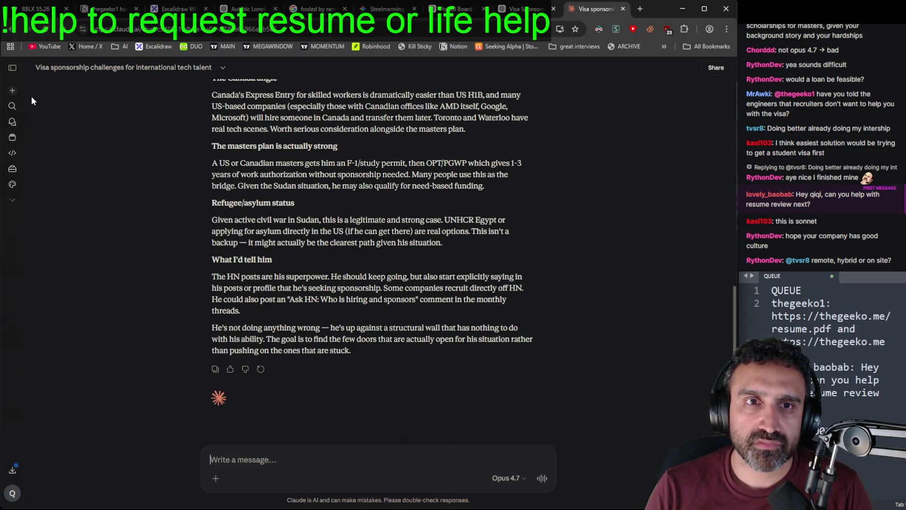
Step: Start a new Claude chat and clear the accidentally pasted resume-review request
click(12, 91)
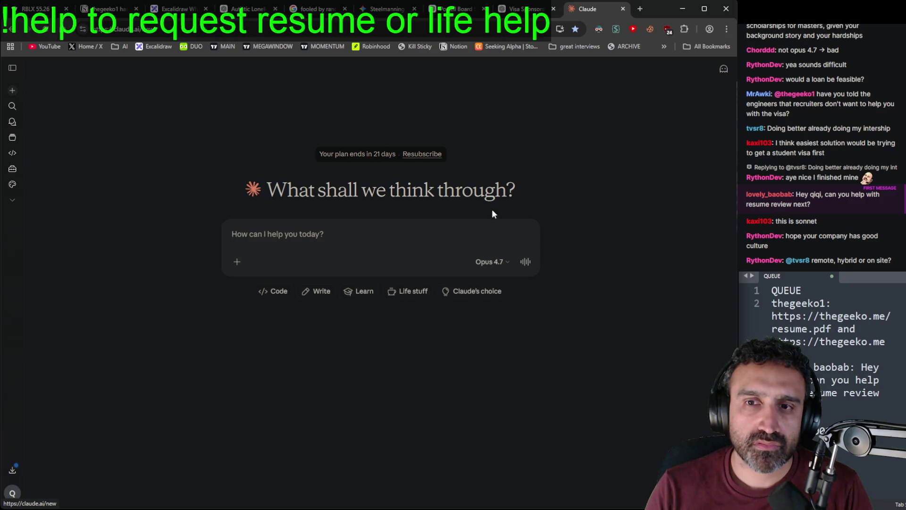
text(lovely_baobab :Hey qiqi, can you help with resume review next?)
key(ctrl+a)
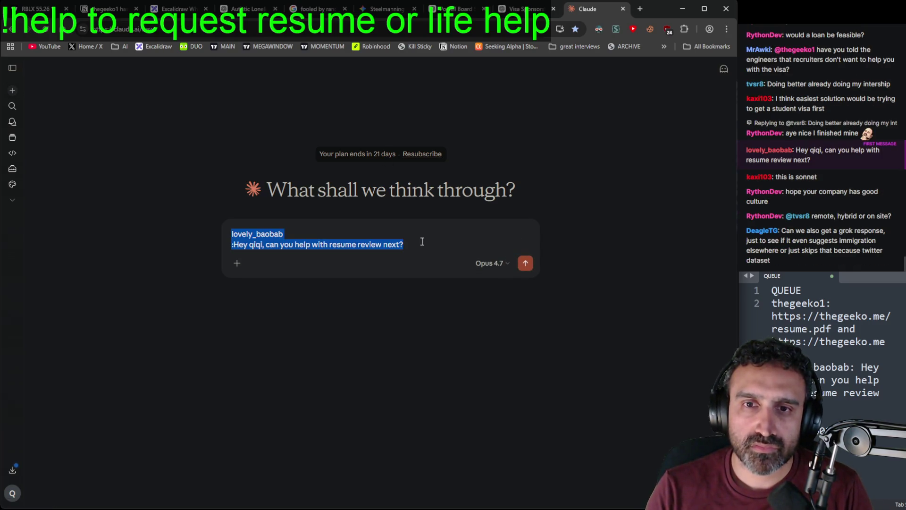
key(BackSpace)
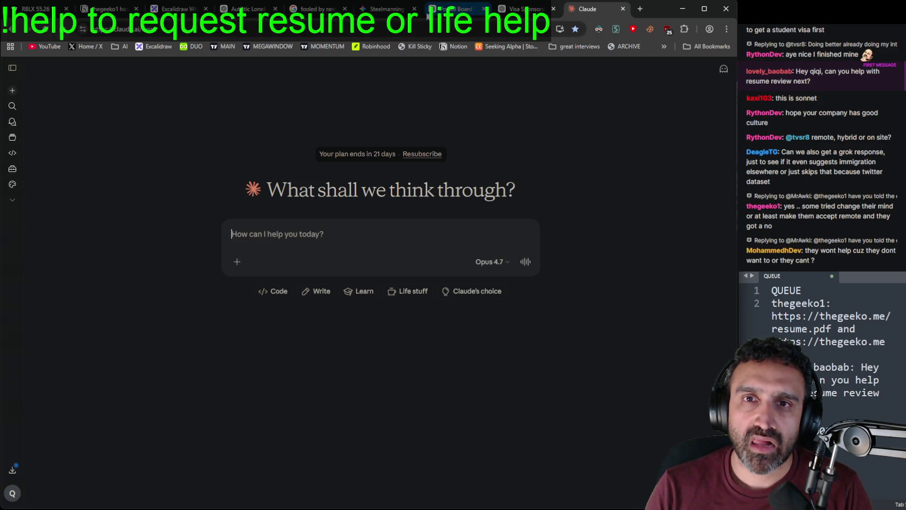
Step: Copy all the bullet points from the Notion problem page and return to Claude
click(105, 9)
mouse_move(399, 415)
mouse_down()
mouse_move(306, 331)
mouse_move(270, 184)
mouse_up()
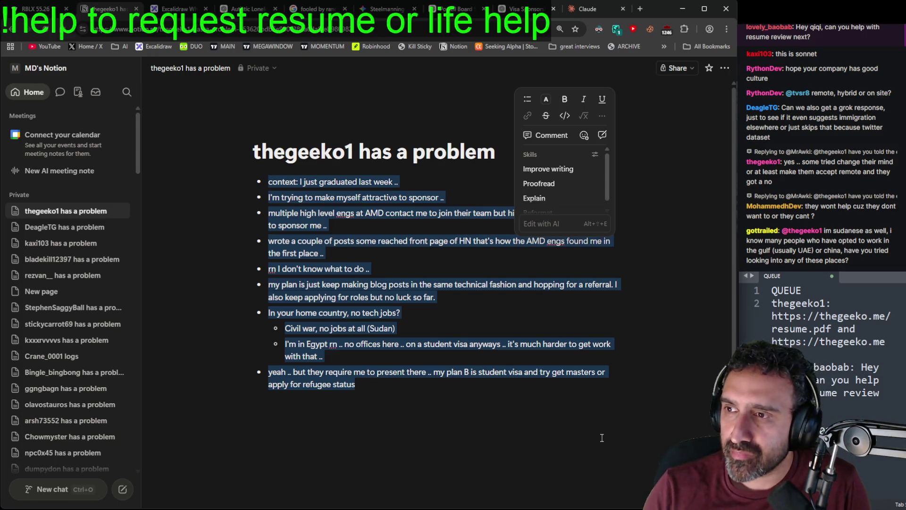
click(585, 10)
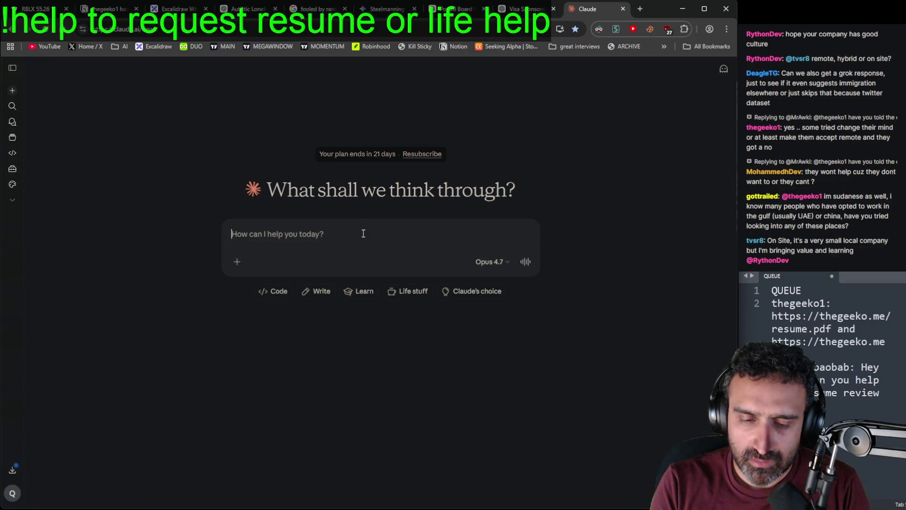
Step: Send 'my friend has a problem' followed by the pasted bullet notes to Opus 4.7
text(my friend has a problem)
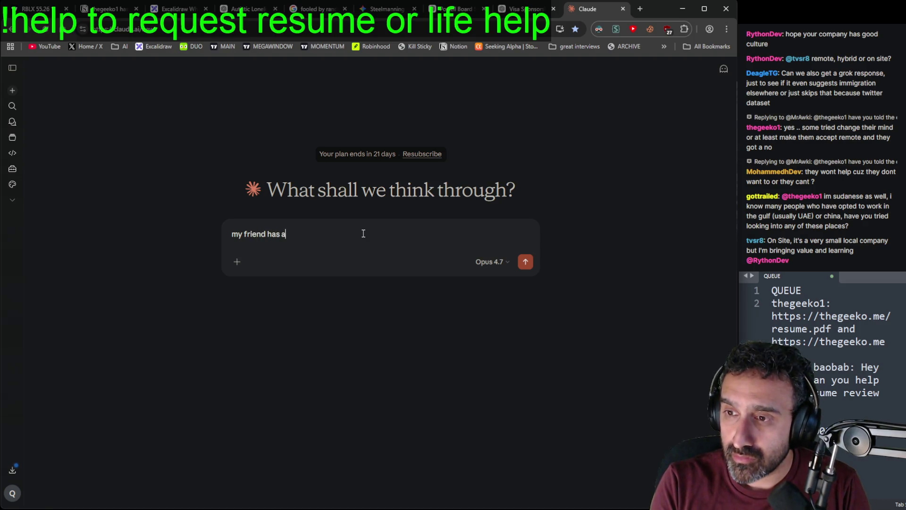
key(shift+Return)
key(ctrl+v)
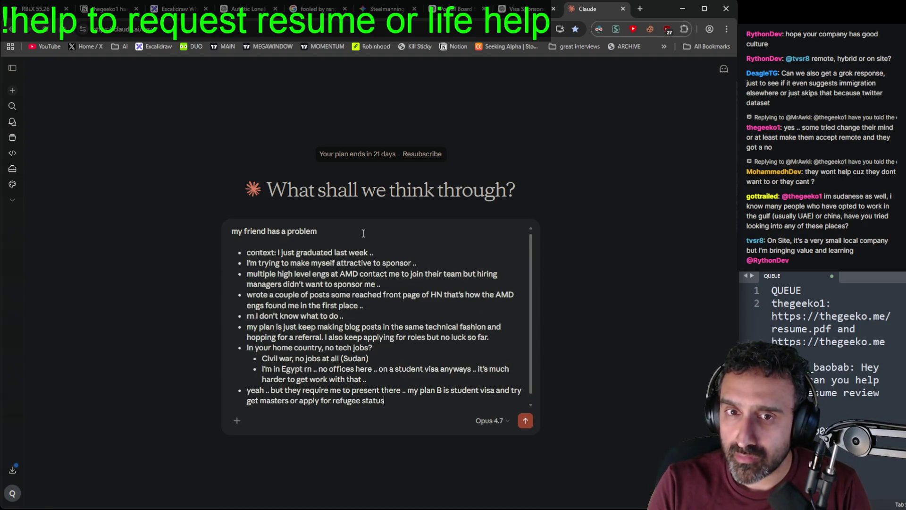
key(Return)
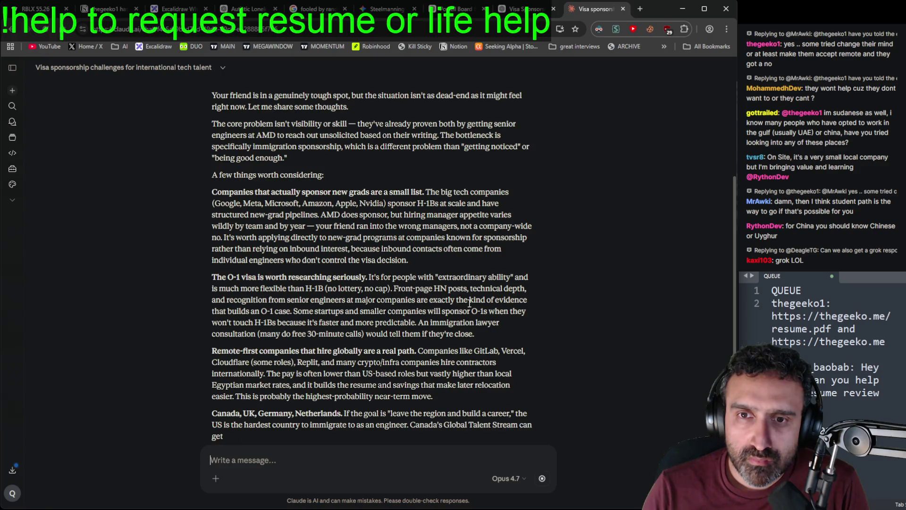
Step: Expand the sent message and read Claude's reply through the Canada/UK/EU options and four-step plan
scroll(474, 309, up, 3)
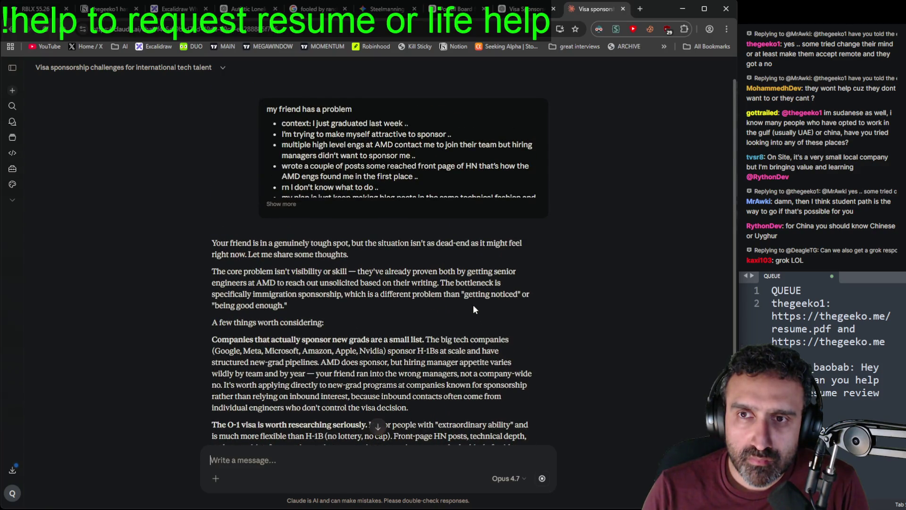
click(294, 205)
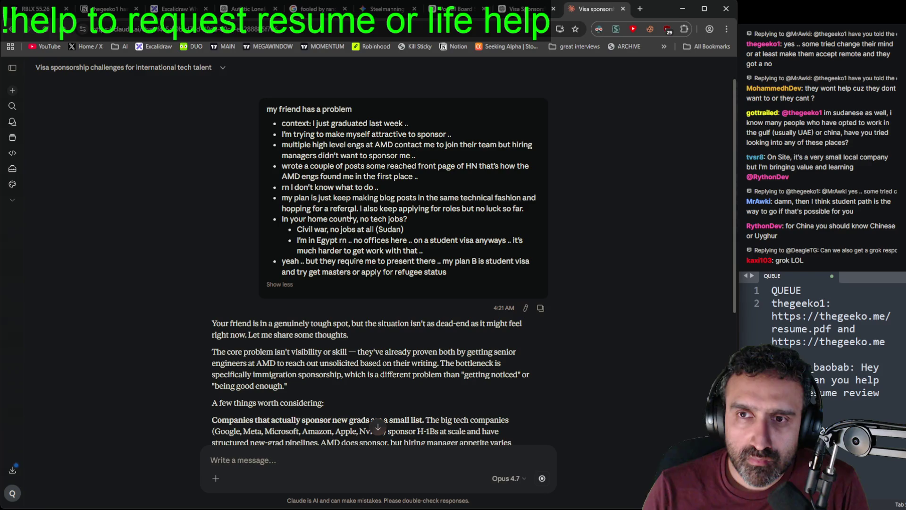
scroll(351, 241, down, 10)
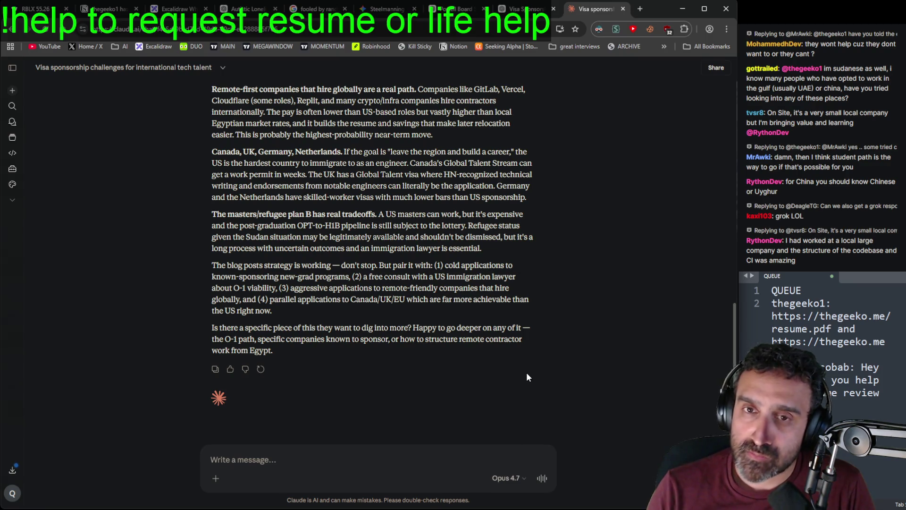
scroll(526, 372, up, 1)
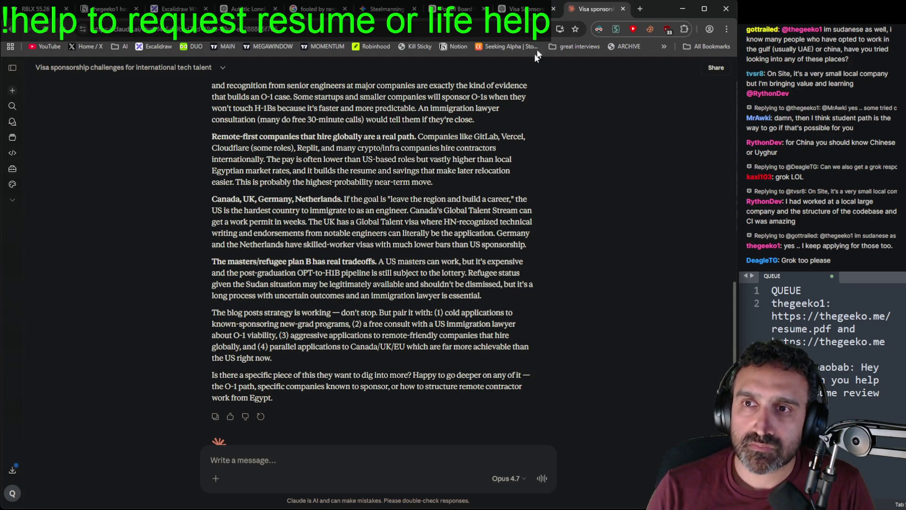
scroll(501, 212, up, 10)
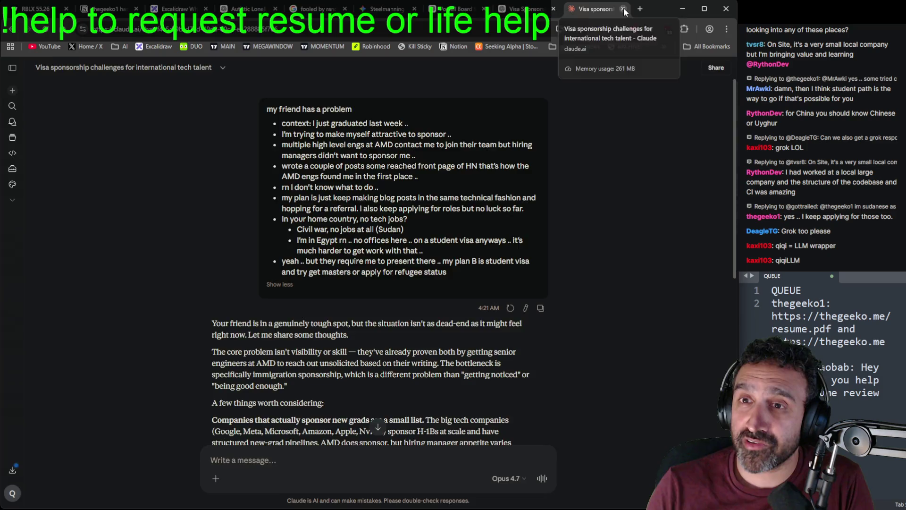
Step: Close the Claude tab to return to the ChatGPT visa sponsorship chat
click(624, 8)
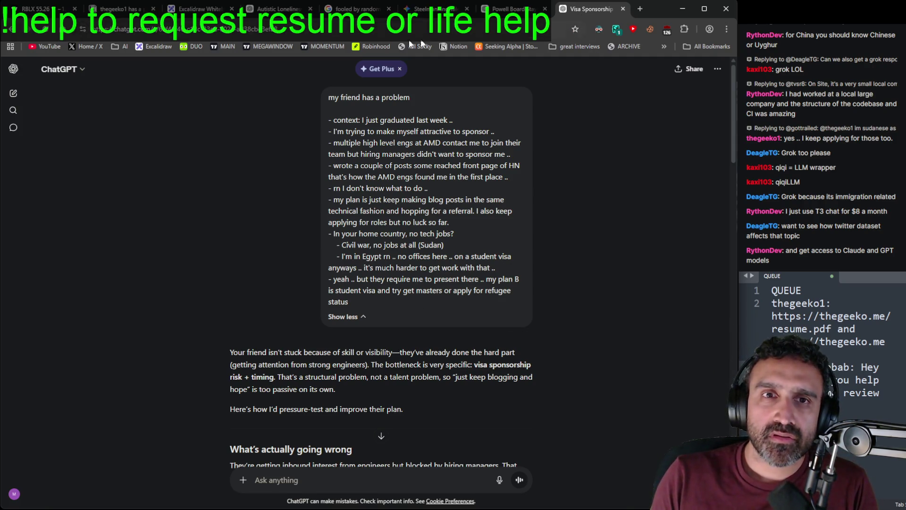
Step: On the Notion problem page, remove the 'I'm in Egypt' sub-bullet
click(118, 8)
click(375, 130)
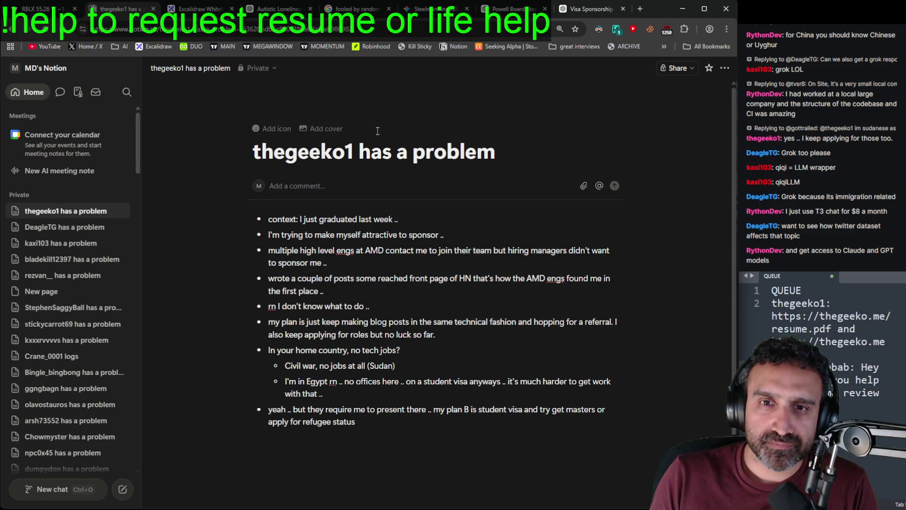
key(ctrl+z)
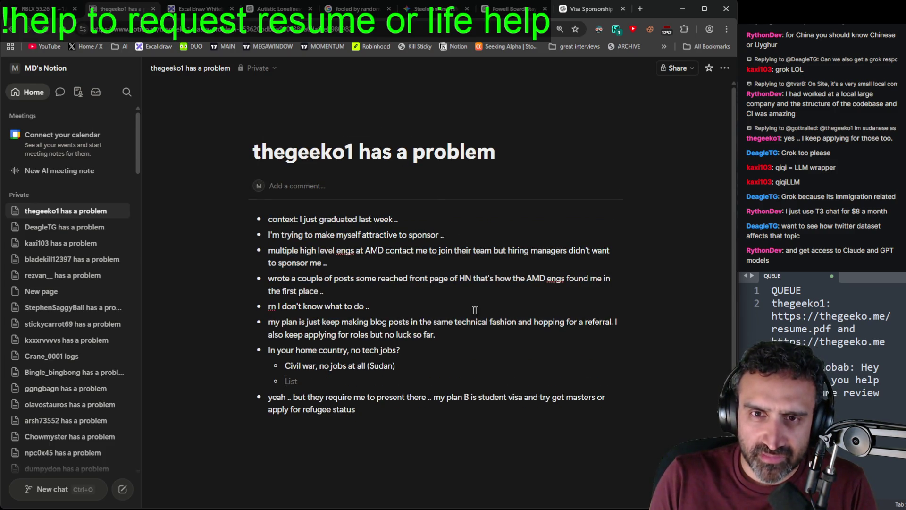
key(BackSpace)
key(BackSpace)
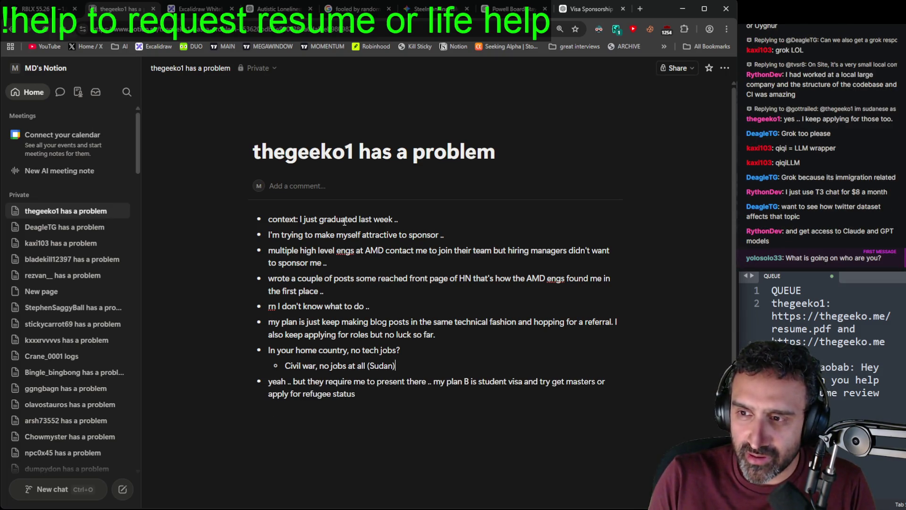
key(BackSpace)
key(BackSpace)
key(BackSpace)
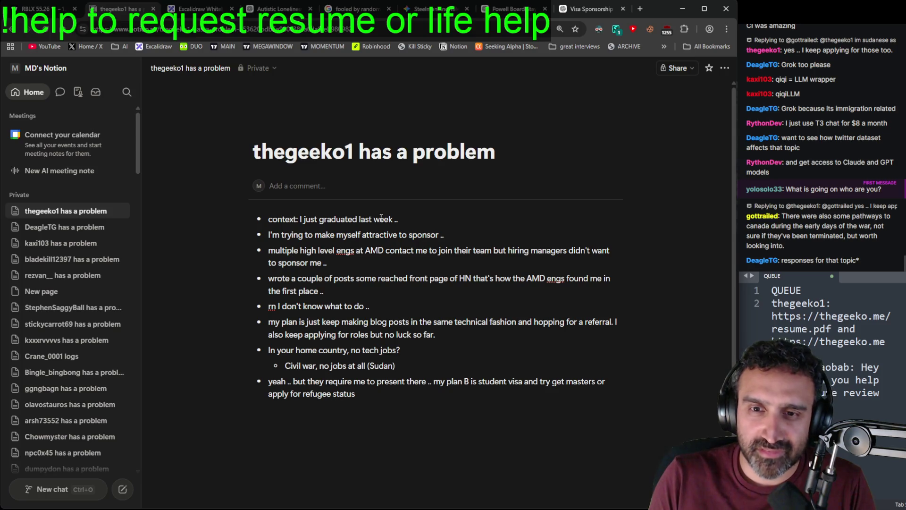
Step: Try un-bulleting the first line, undo it, and reopen the sponsorship problem page
click(265, 217)
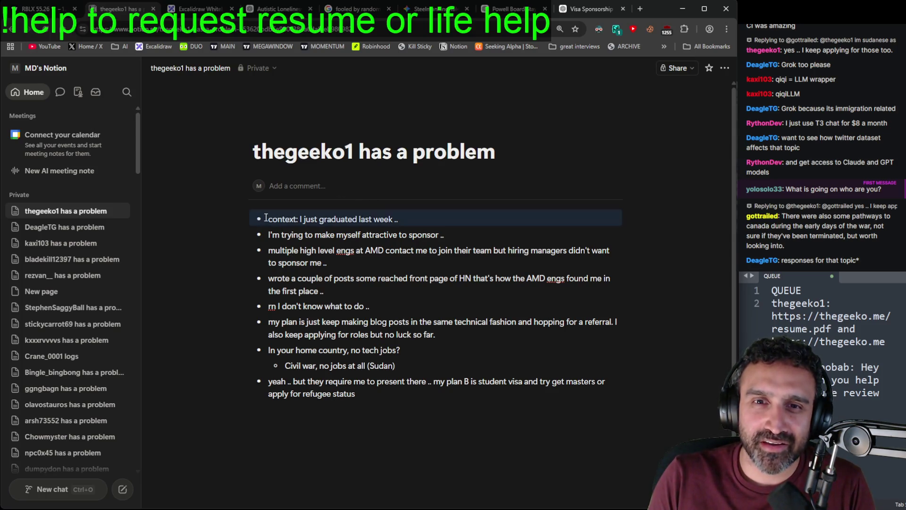
key(BackSpace)
key(BackSpace)
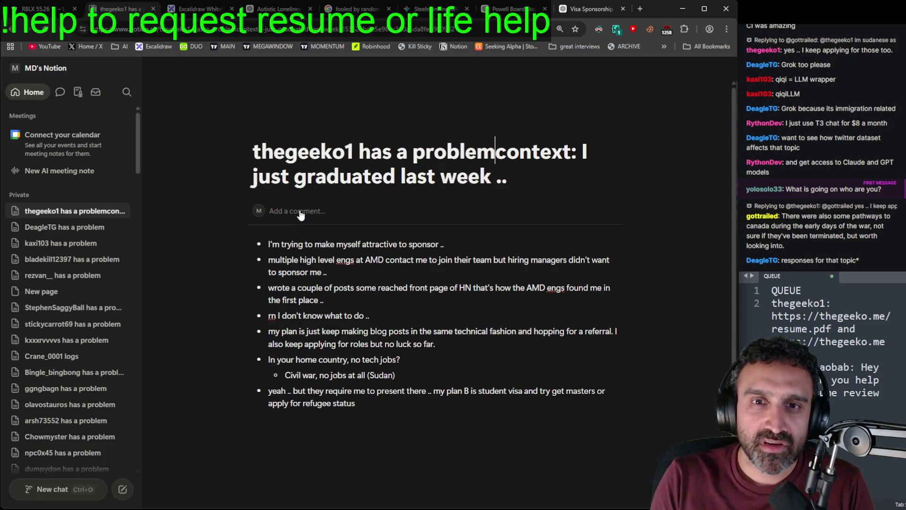
key(Return)
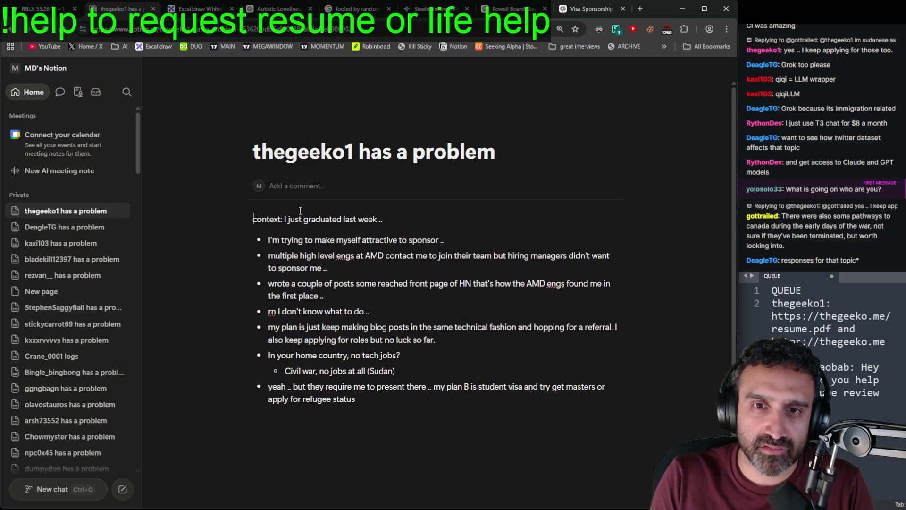
key(ctrl+z)
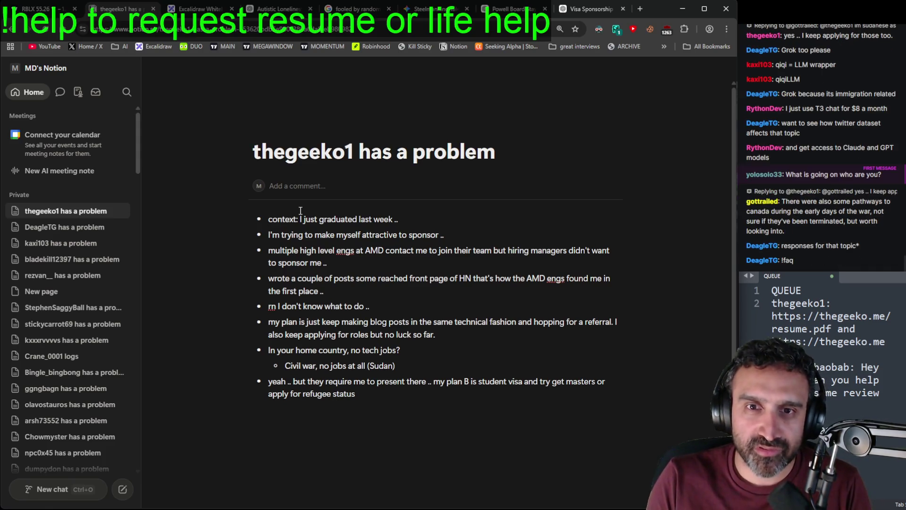
click(80, 229)
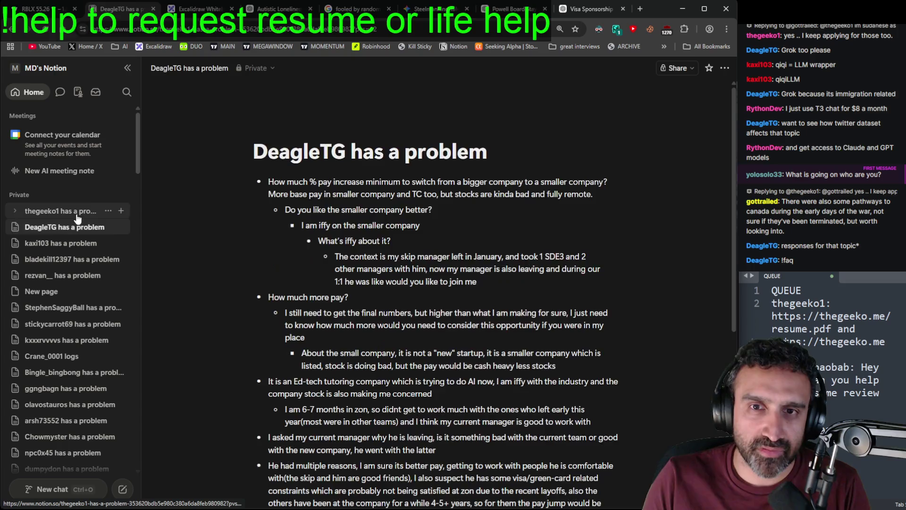
click(78, 214)
click(436, 360)
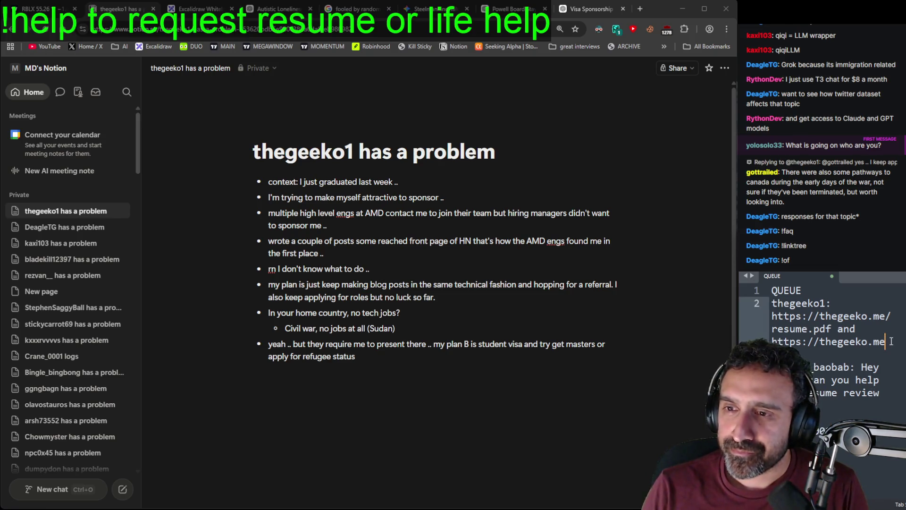
Step: Delete the finished first queue entry and its leftover blank line
click(860, 290)
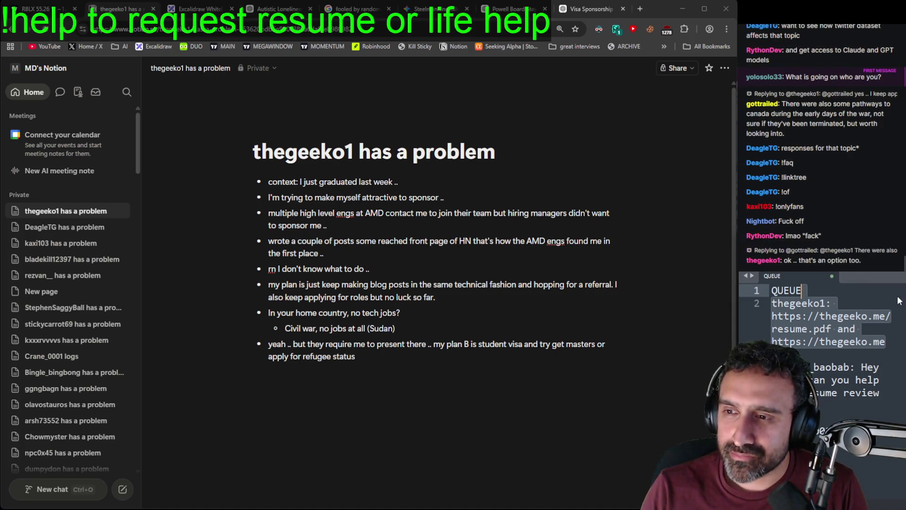
key(Delete)
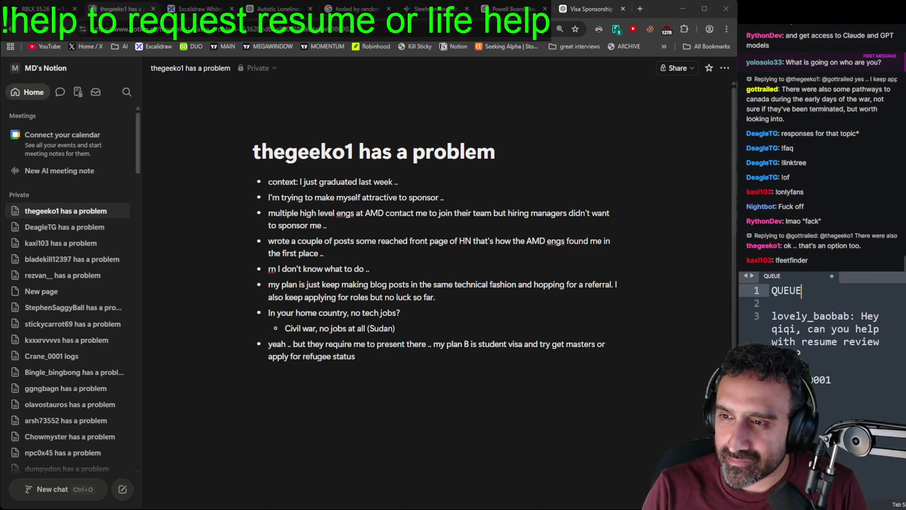
key(Delete)
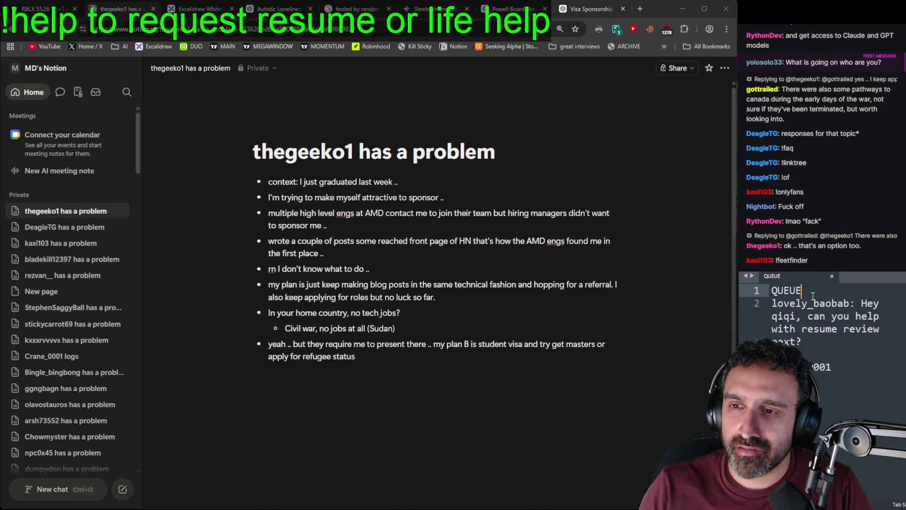
Step: Paste the stock-question request into the queue below the resume-review request
click(827, 348)
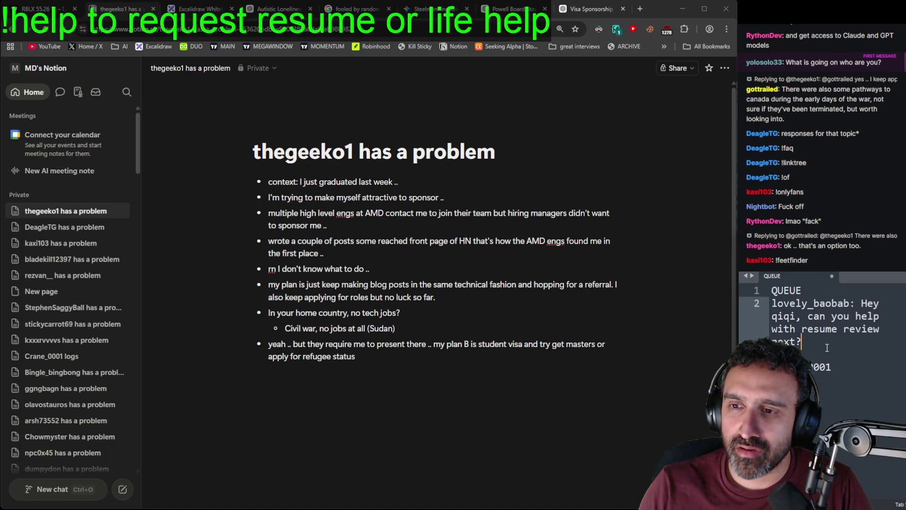
double_click(809, 304)
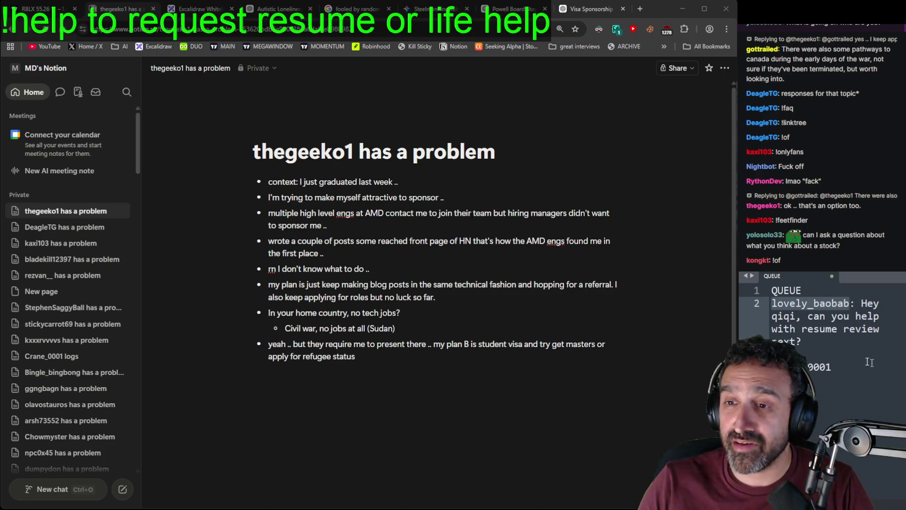
key(ctrl+v)
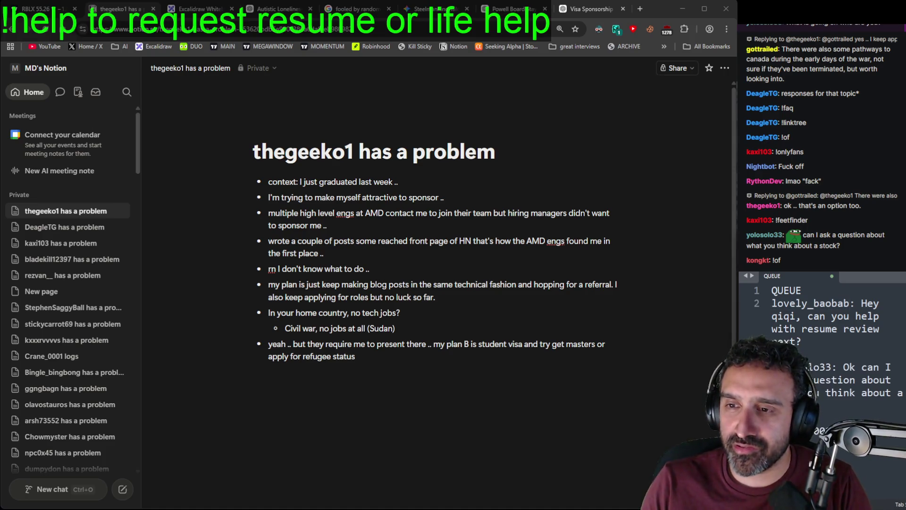
double_click(814, 368)
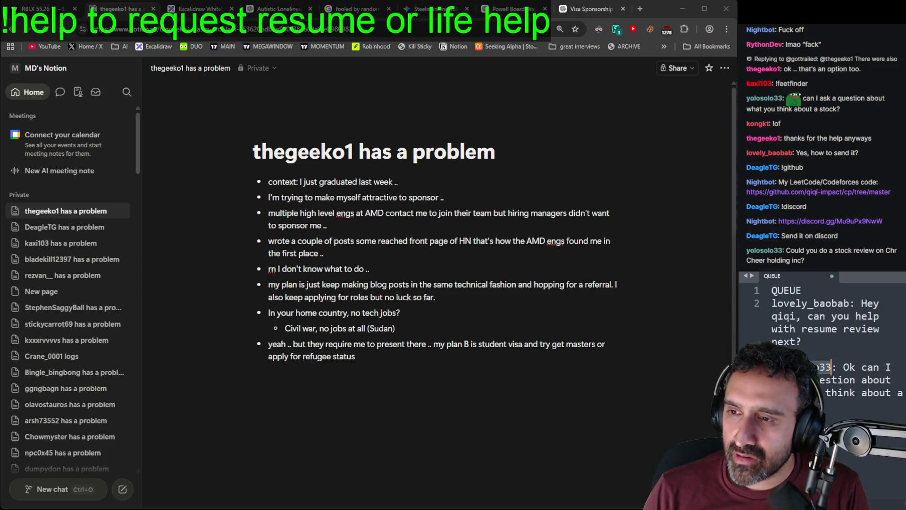
click(38, 9)
Step: Load Cheer Holding (CHR) in the symbol search and make the one-minute chart active
click(55, 65)
text(CHR)
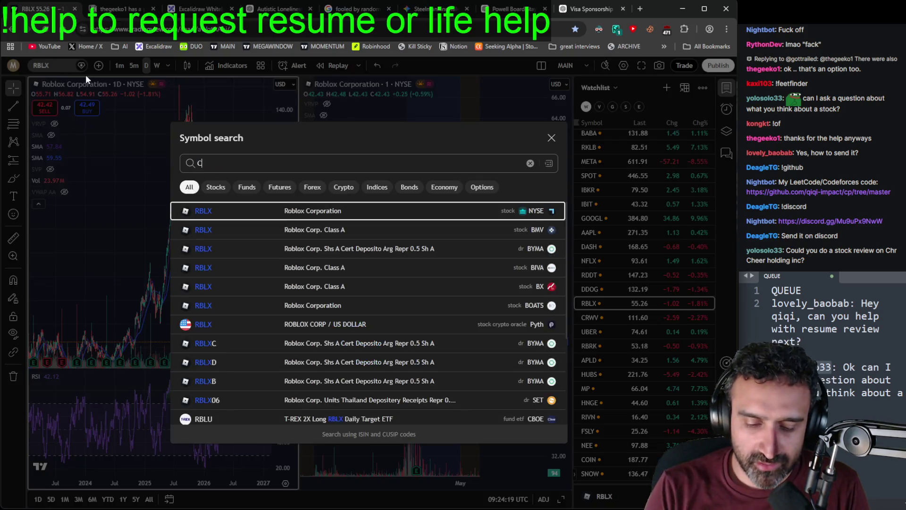
key(Return)
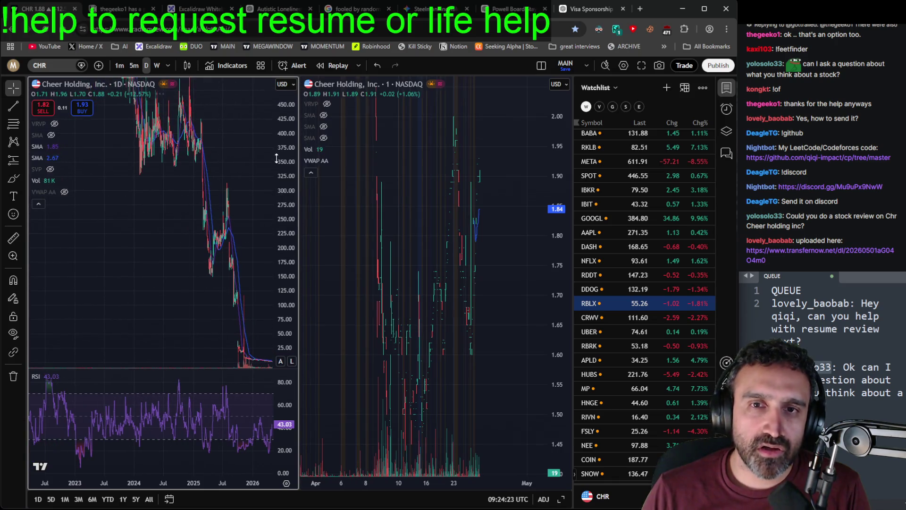
click(552, 193)
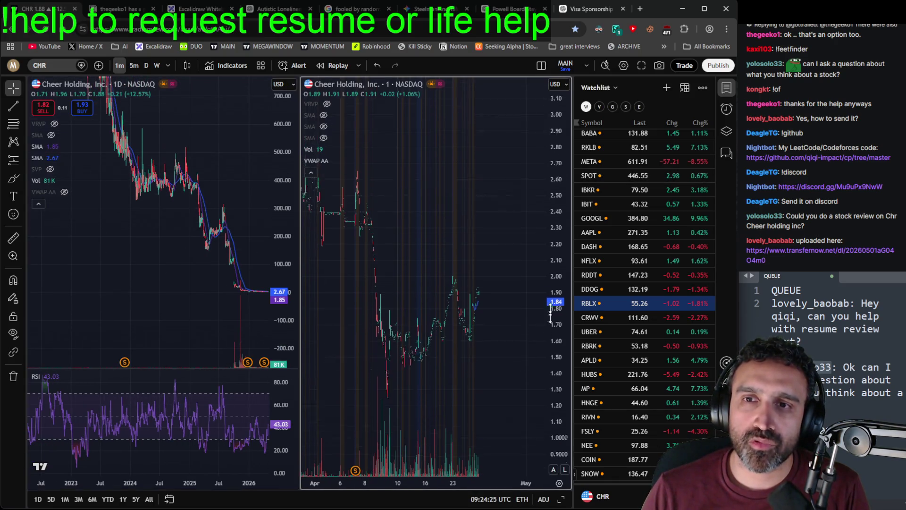
Step: Pan and zoom the CHR daily chart, stretching its price scale to show recent months
scroll(463, 182, left, 10)
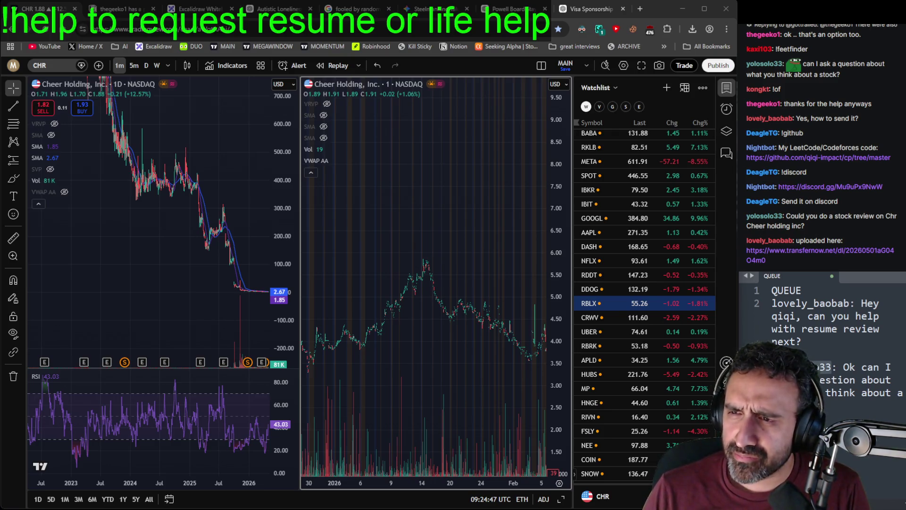
drag(243, 277, 141, 275)
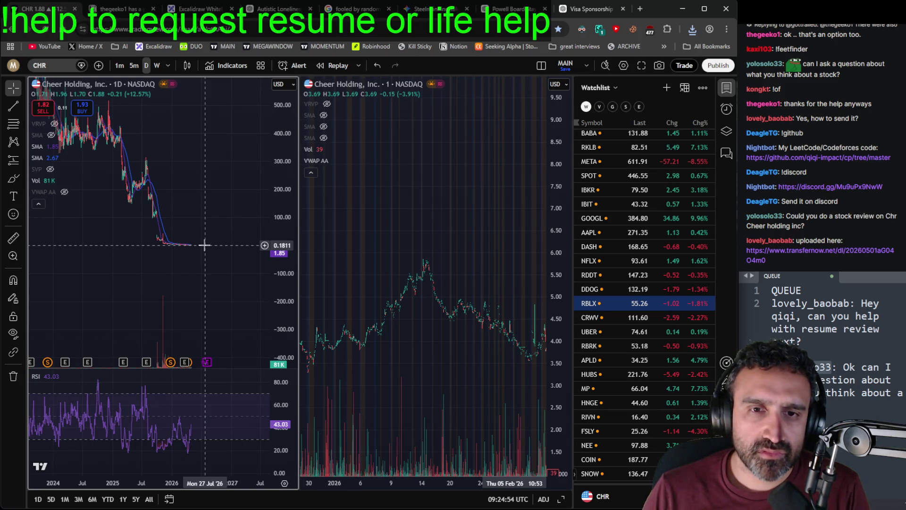
scroll(205, 243, up, 5)
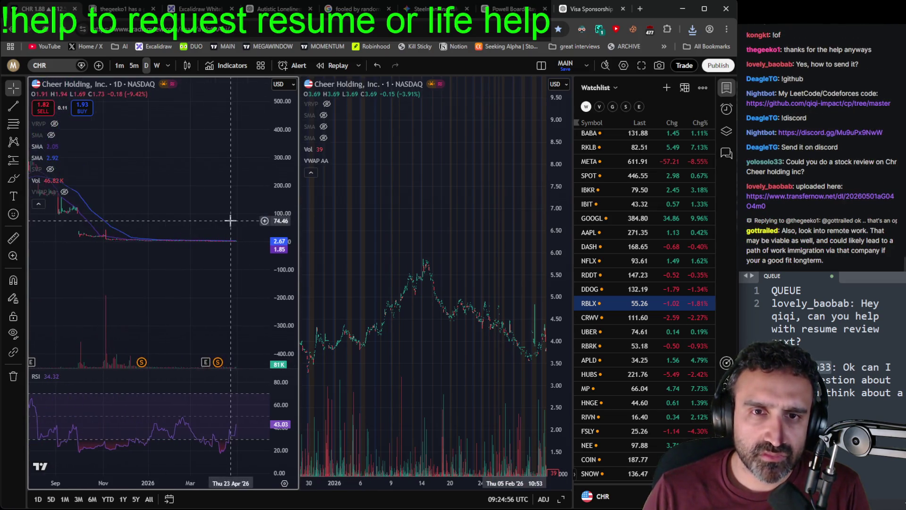
scroll(255, 236, down, 5)
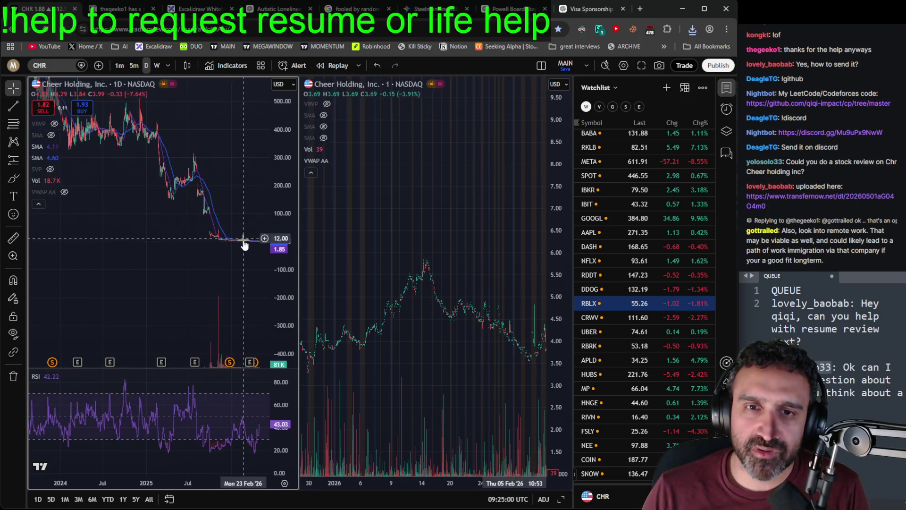
scroll(171, 203, right, 2)
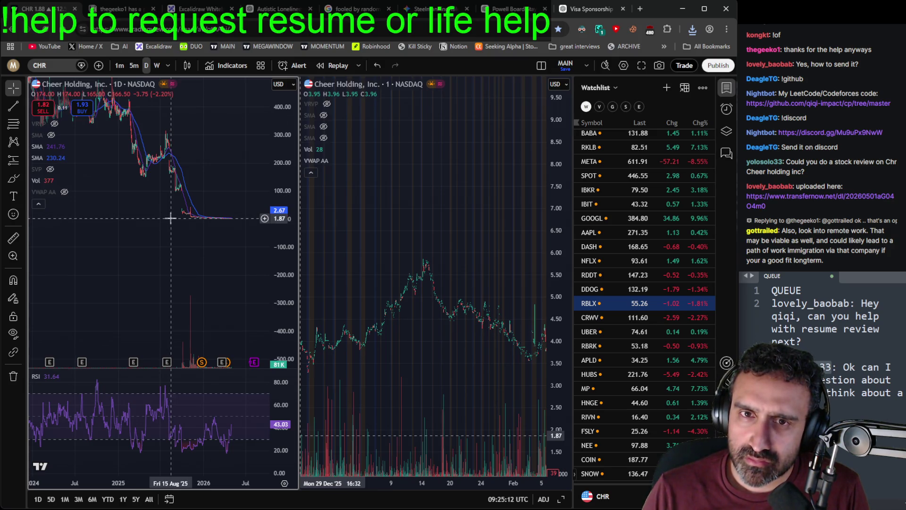
drag(282, 250, 279, 287)
scroll(227, 291, up, 5)
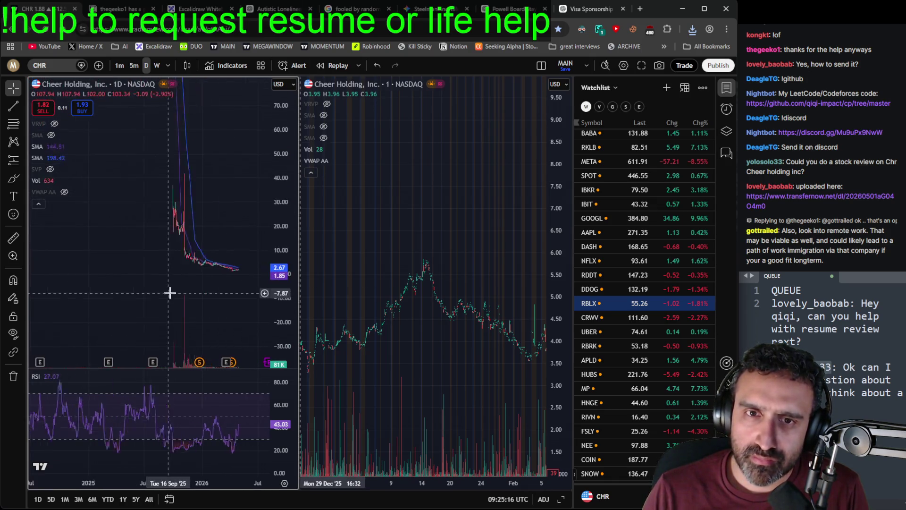
scroll(156, 233, up, 3)
mouse_move(155, 232)
mouse_down()
mouse_move(198, 146)
mouse_move(208, 224)
mouse_up()
scroll(208, 224, down, 3)
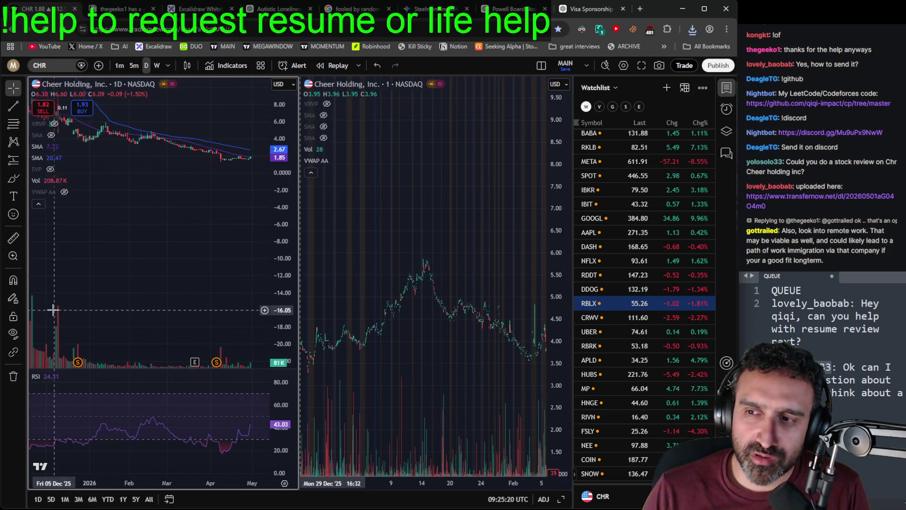
drag(70, 326, 74, 330)
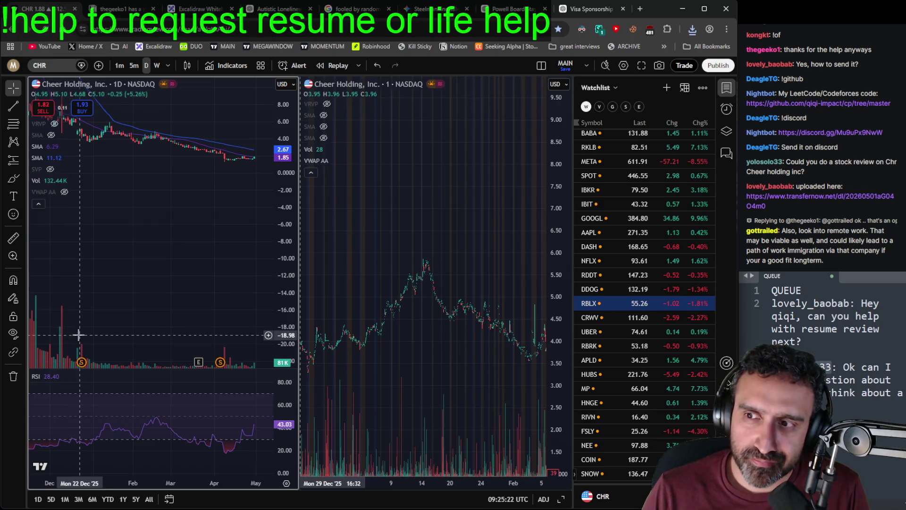
Step: Bring the one-minute chart forward to its latest bars
click(639, 10)
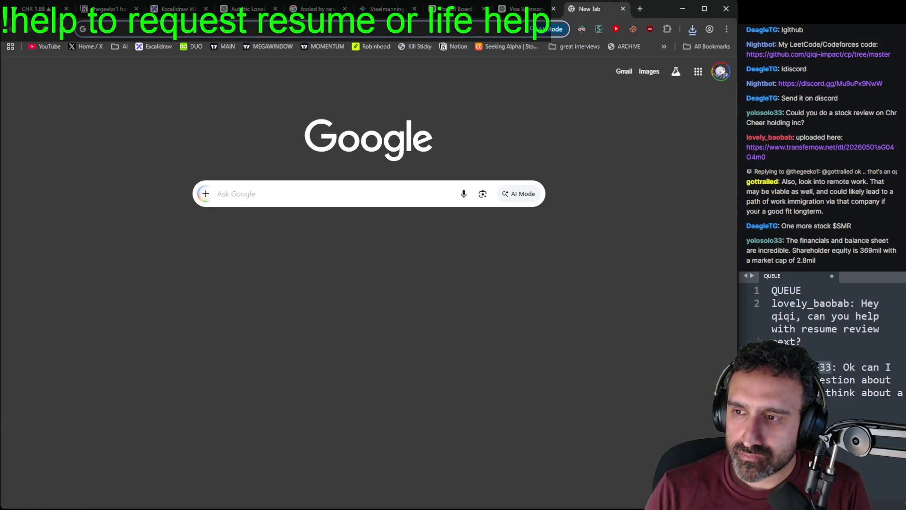
key(ctrl+w)
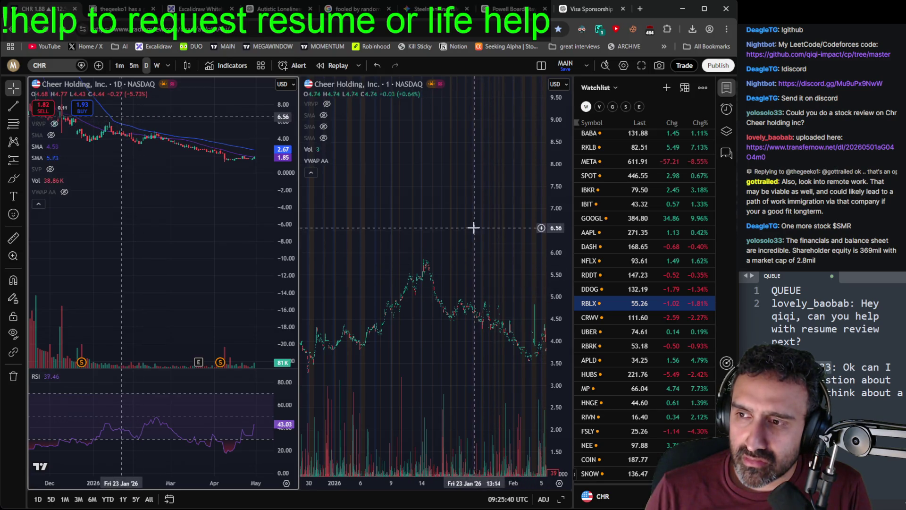
drag(473, 226, 325, 134)
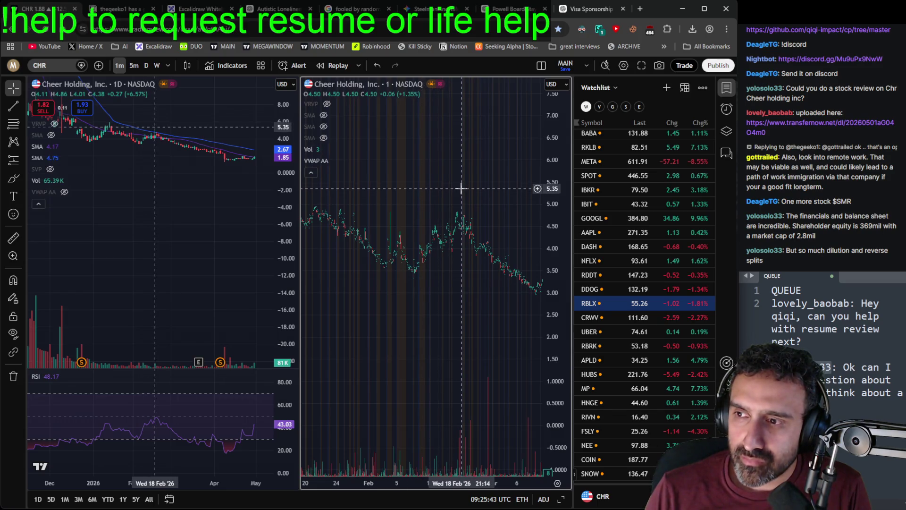
key(alt+r)
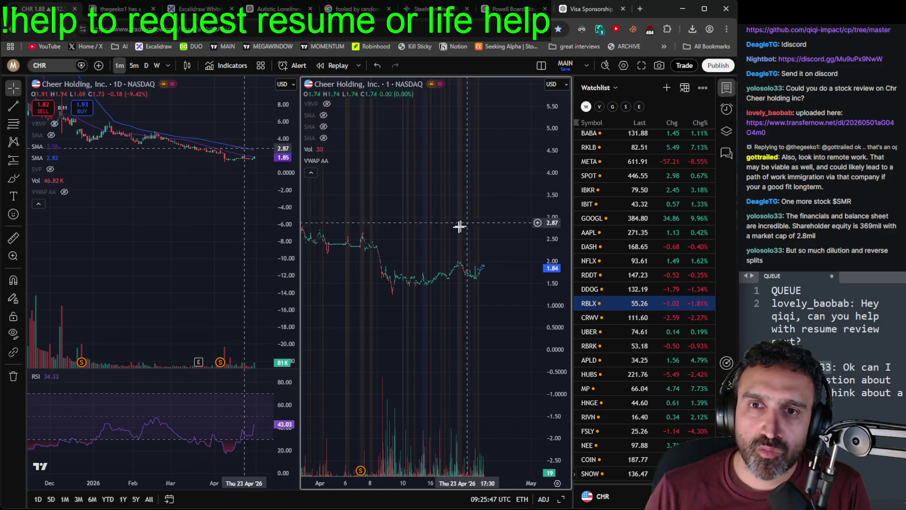
Step: Make the daily chart active, jump to its latest bars, then pan back to Aug–Jan
click(175, 230)
mouse_move(175, 230)
mouse_down()
mouse_move(172, 257)
mouse_move(118, 257)
mouse_up()
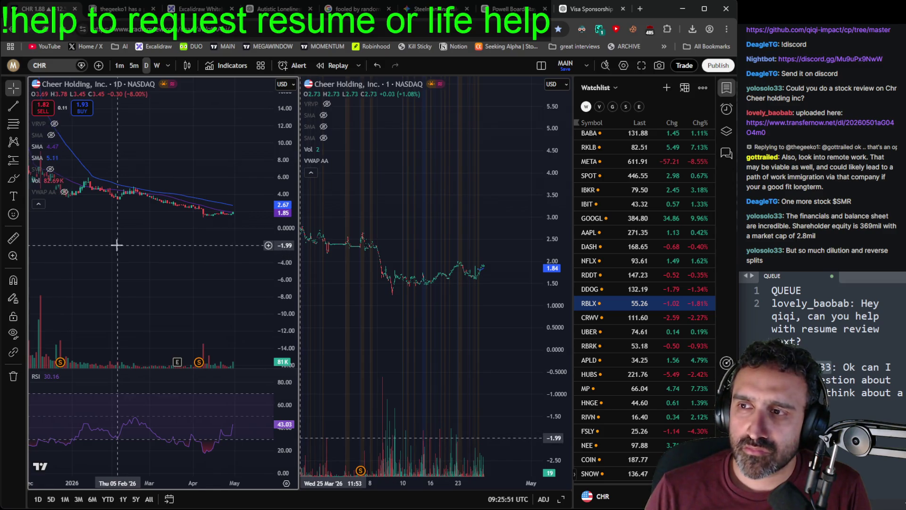
key(alt+r)
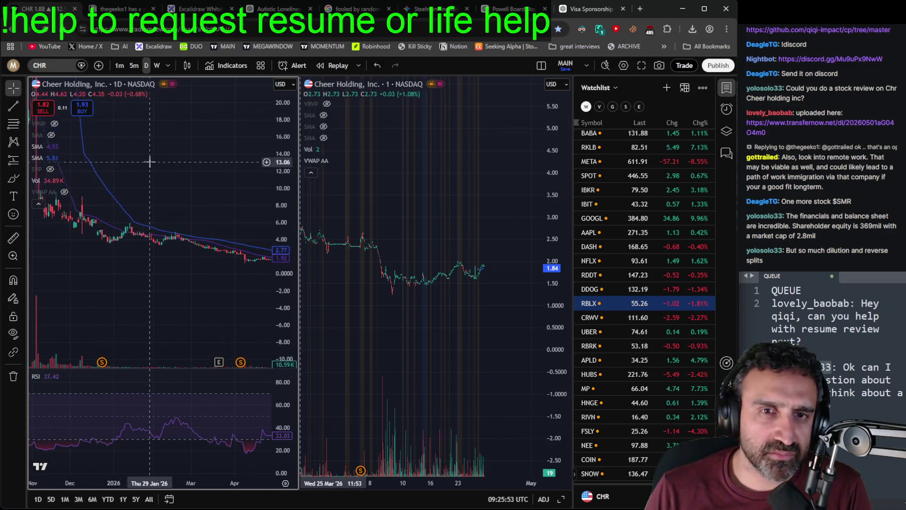
drag(150, 162, 216, 202)
drag(287, 208, 287, 223)
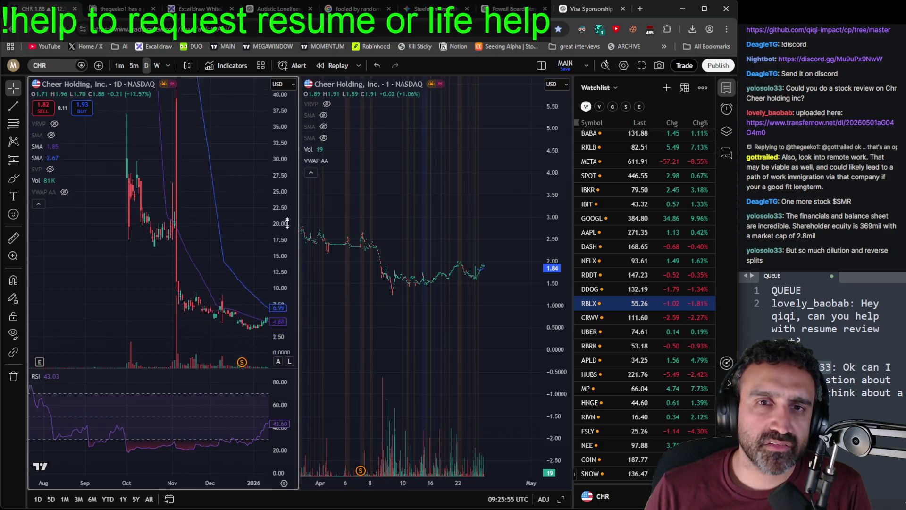
scroll(281, 219, left, 5)
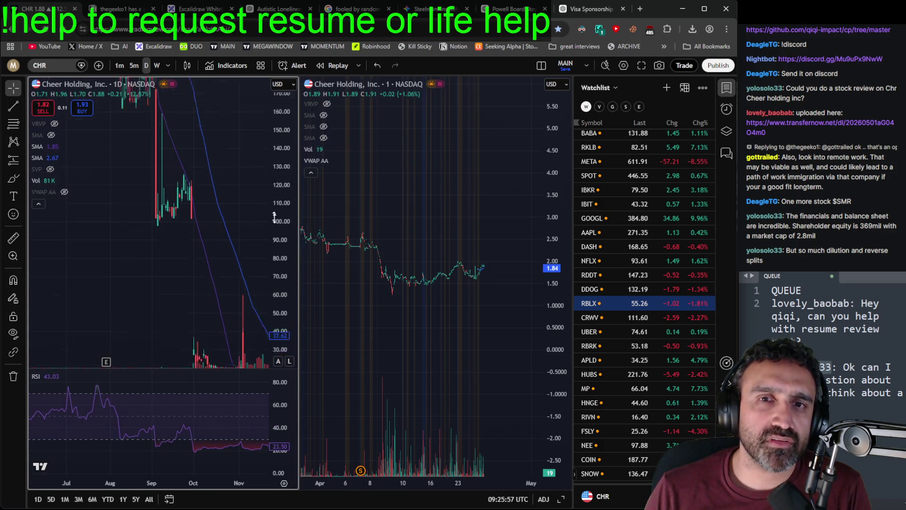
scroll(213, 146, left, 10)
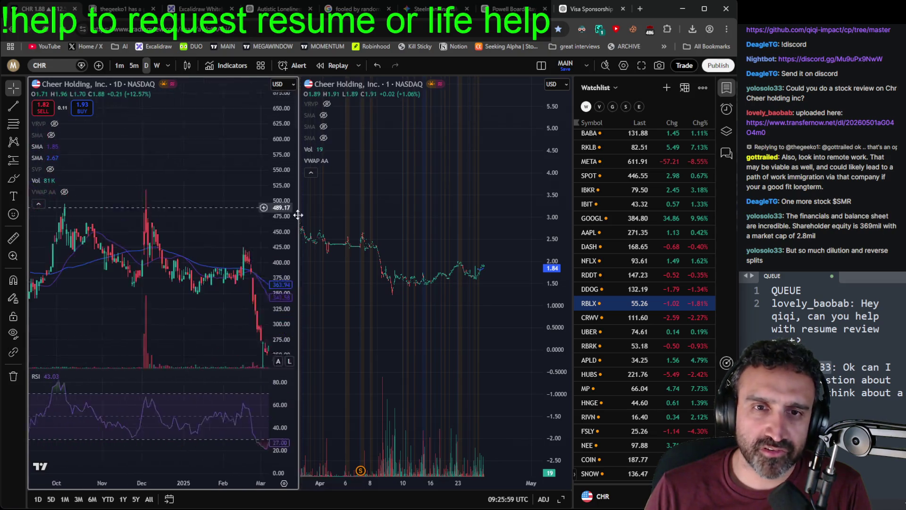
scroll(211, 178, right, 15)
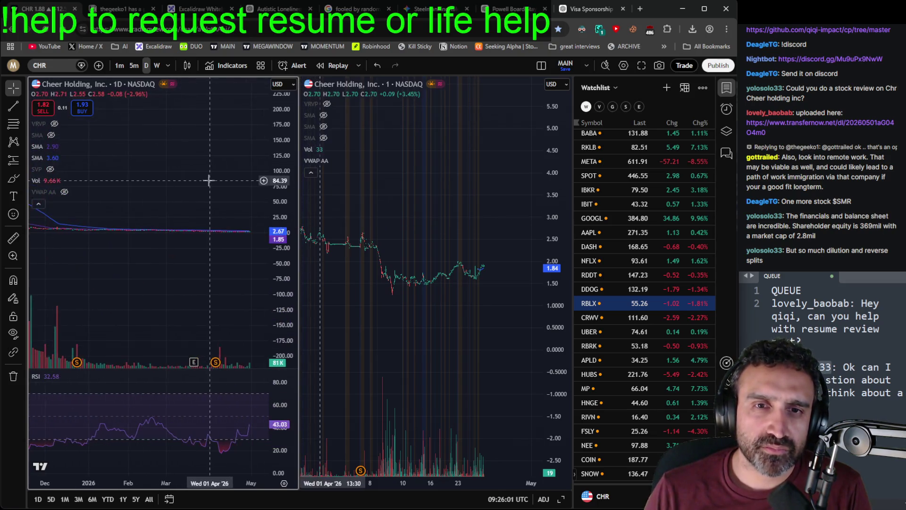
Step: Shift the daily chart to show January–March prices and the April price drop
scroll(208, 179, right, 15)
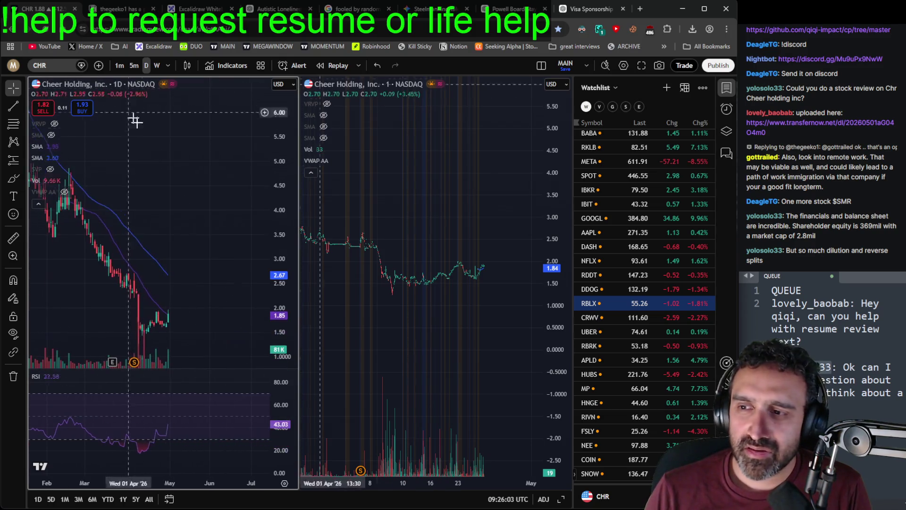
scroll(217, 222, left, 10)
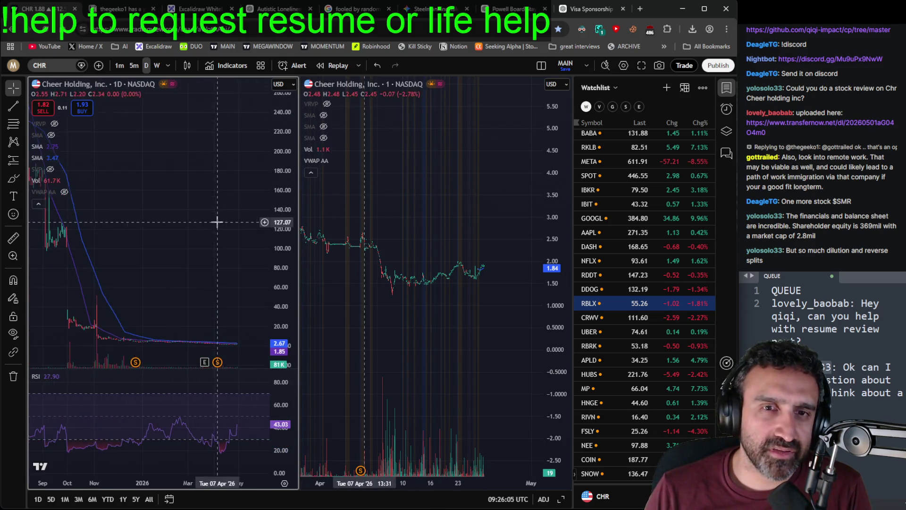
scroll(192, 213, up, 5)
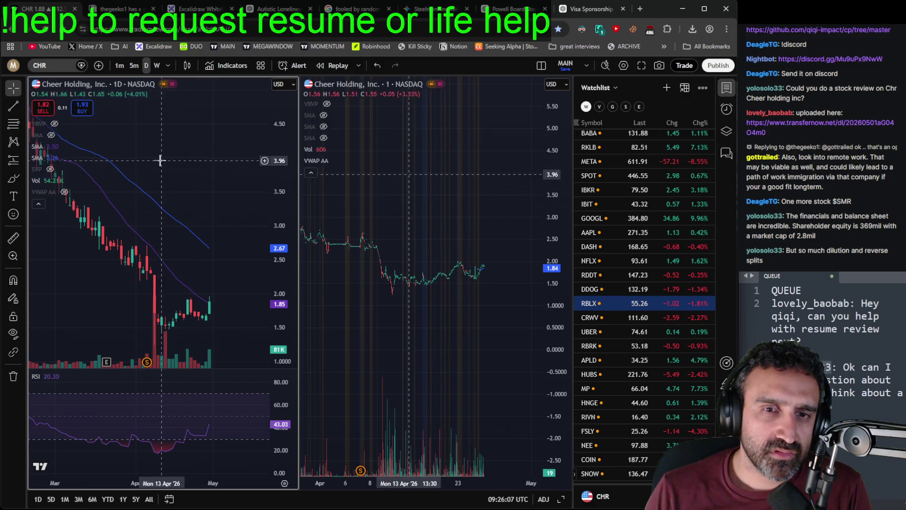
scroll(160, 161, left, 5)
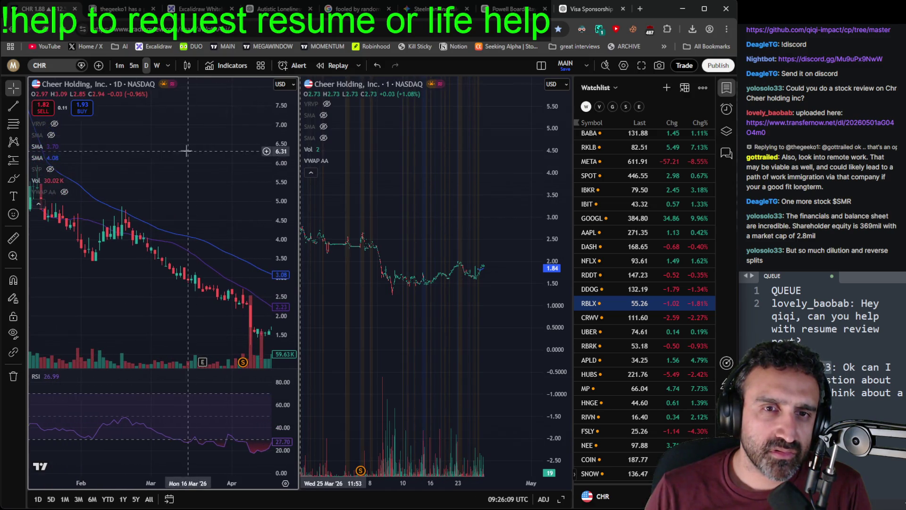
drag(187, 151, 265, 168)
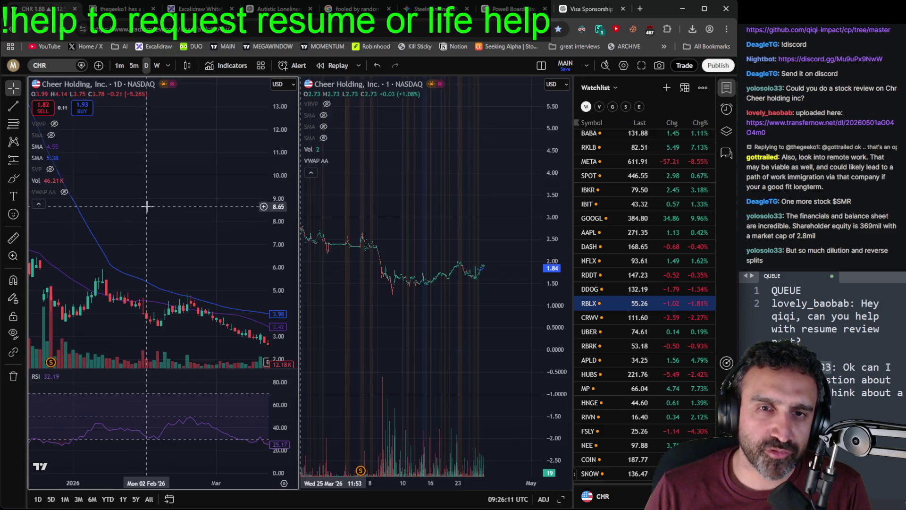
mouse_move(184, 215)
mouse_down()
mouse_move(56, 203)
mouse_move(77, 197)
mouse_up()
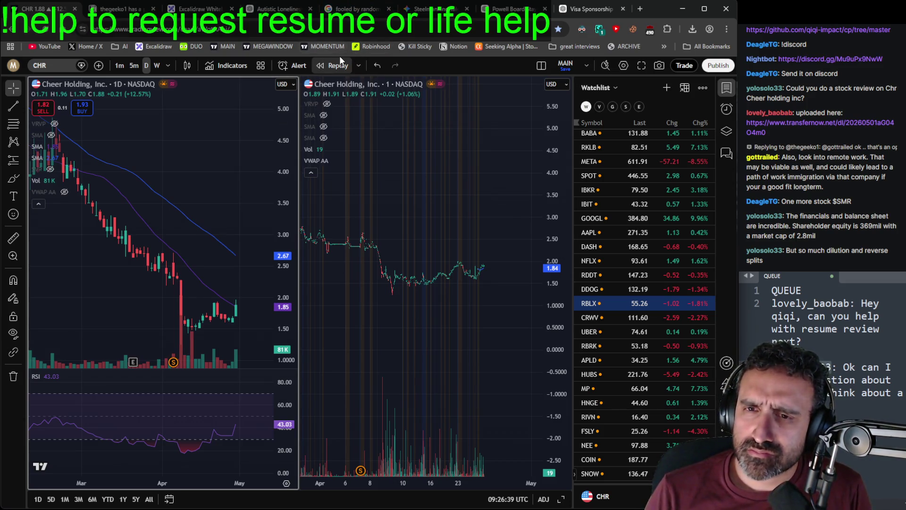
scroll(408, 384, up, 3)
Step: Make the intraday one-minute chart the active chart again
click(477, 343)
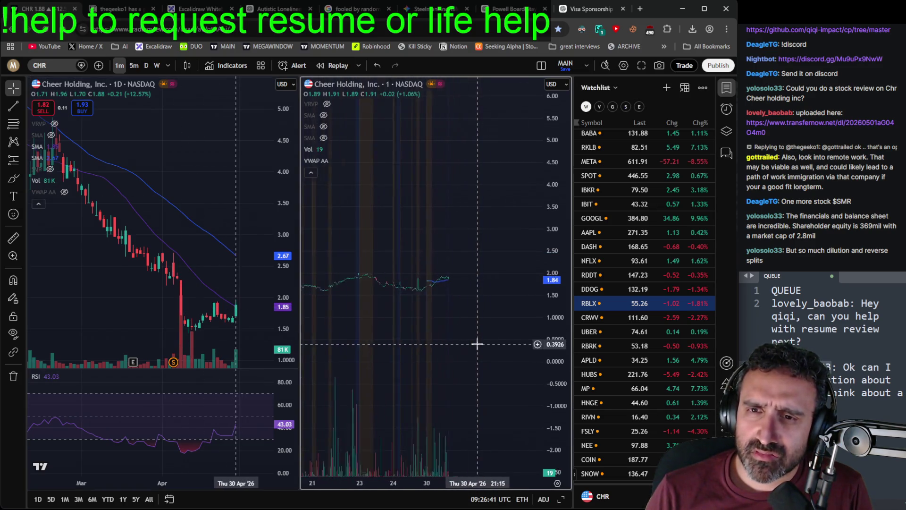
scroll(476, 343, down, 2)
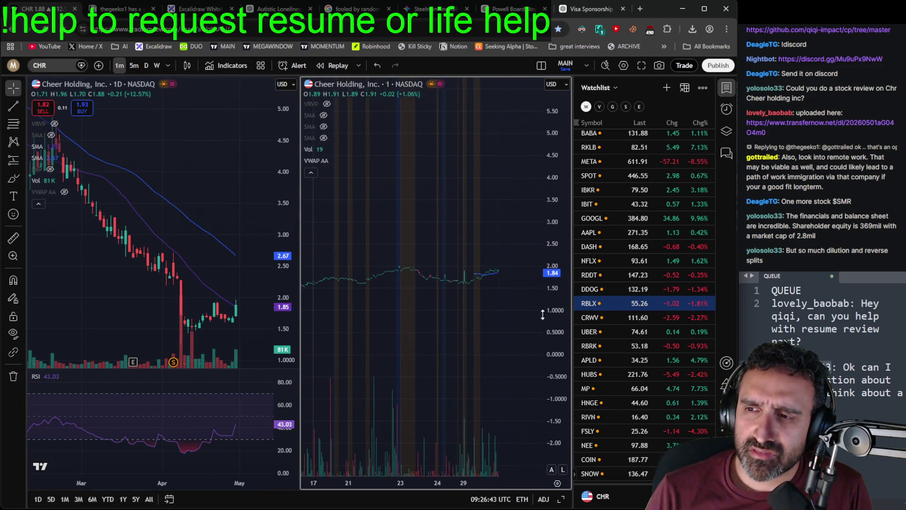
scroll(208, 217, down, 10)
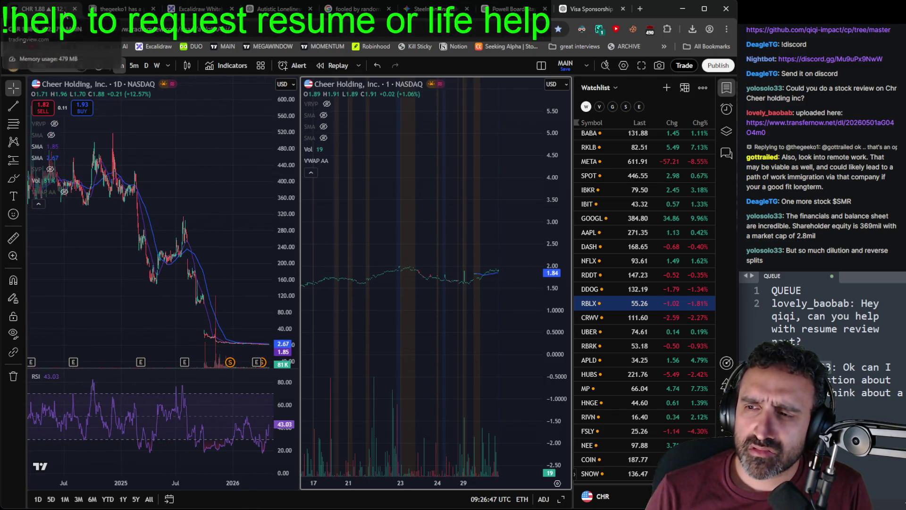
Step: Close the Cheer Holding chart tab, confirming Leave
click(75, 10)
click(399, 89)
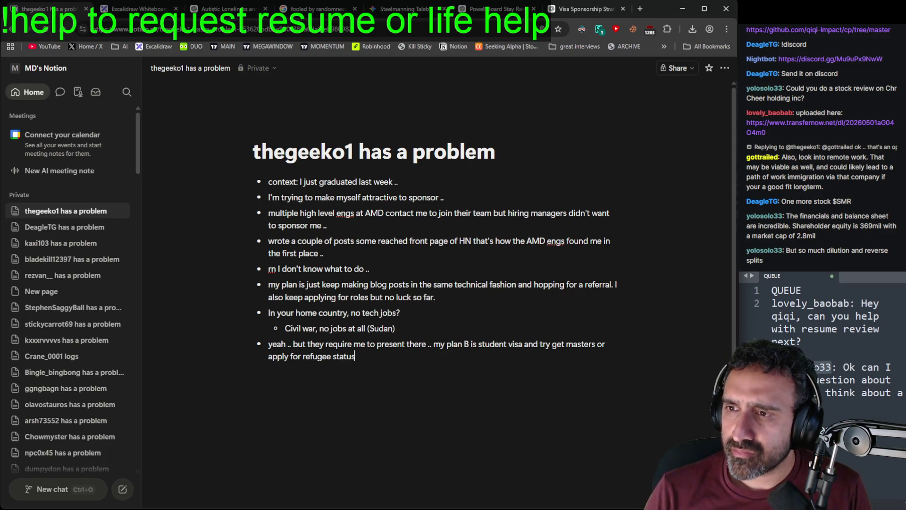
key(alt+Tab)
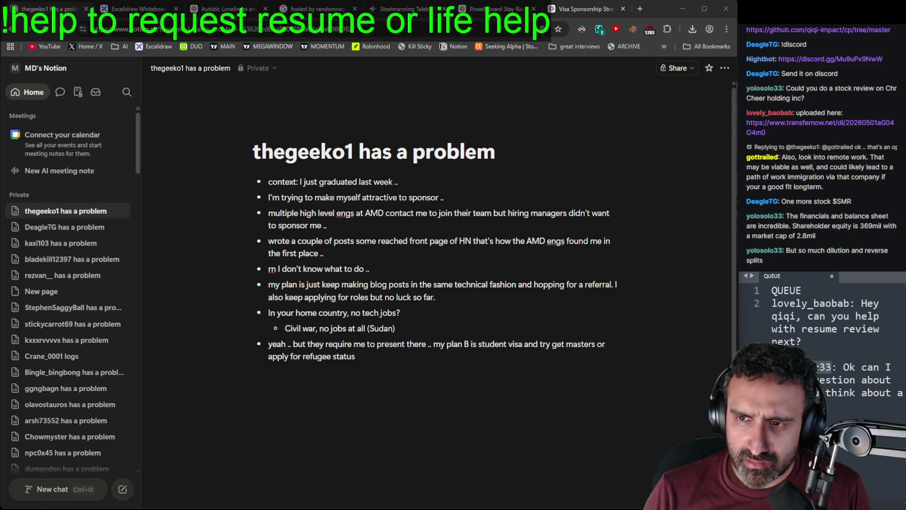
Step: Remove the handled queue entry and show recent downloads listing the CV PDF
drag(879, 410, 853, 346)
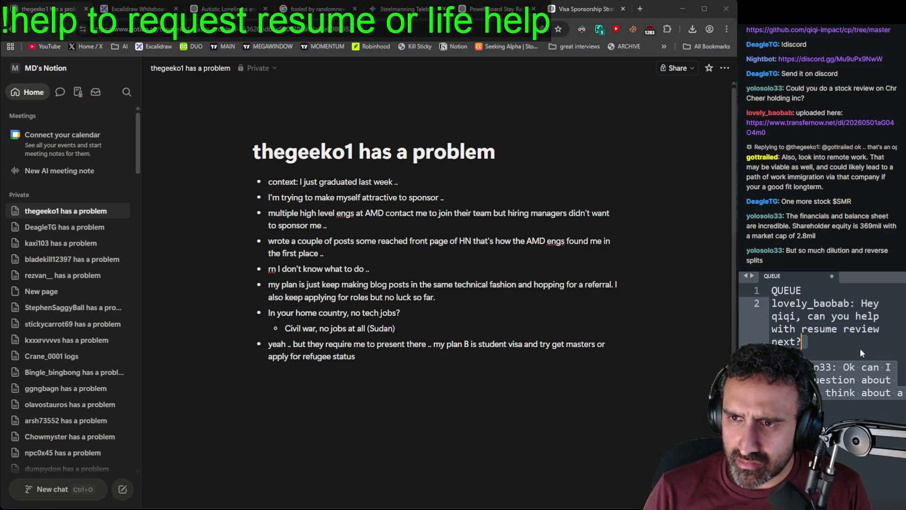
key(BackSpace)
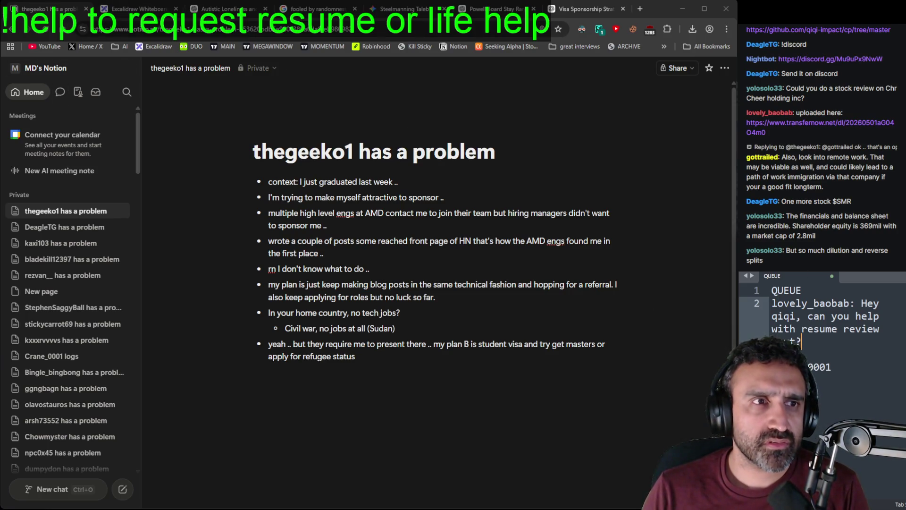
click(692, 29)
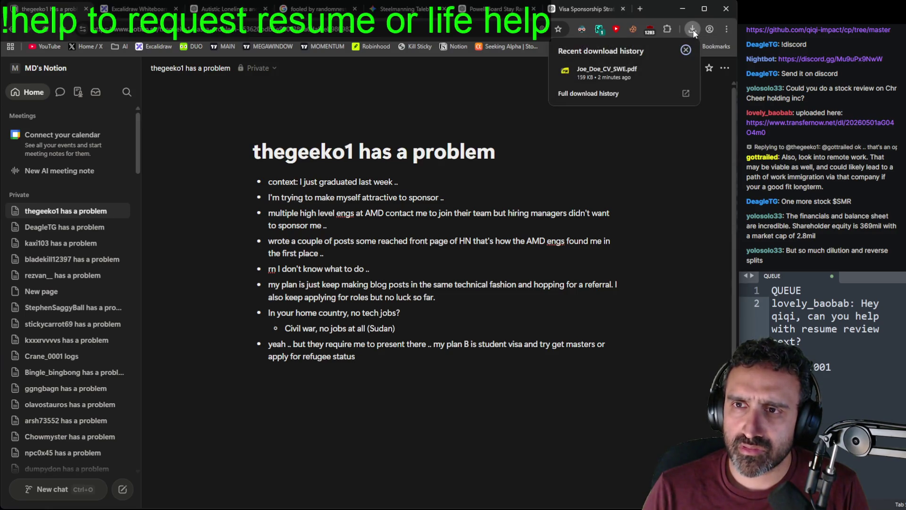
Step: Open the downloaded CV PDF in a maximized window, scrolled to the top
click(633, 75)
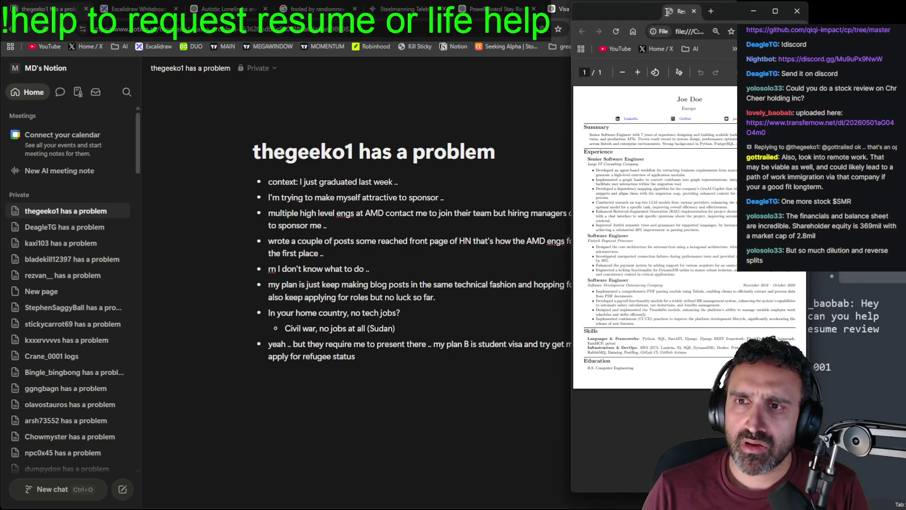
key(super+Up)
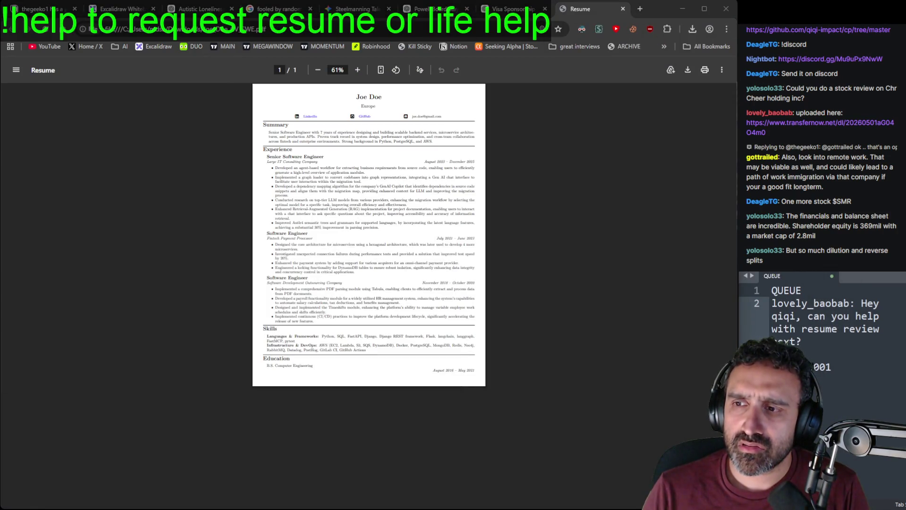
scroll(434, 391, up, 5)
scroll(435, 391, down, 5)
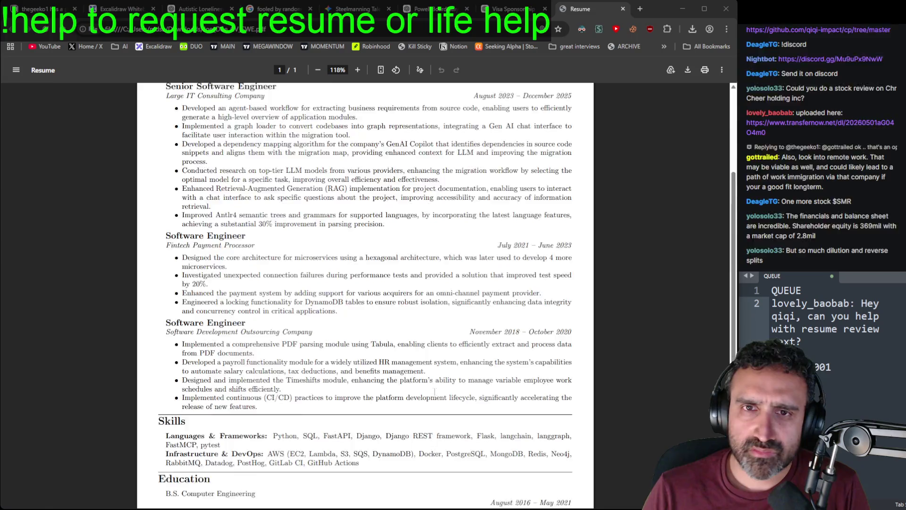
scroll(434, 392, up, 3)
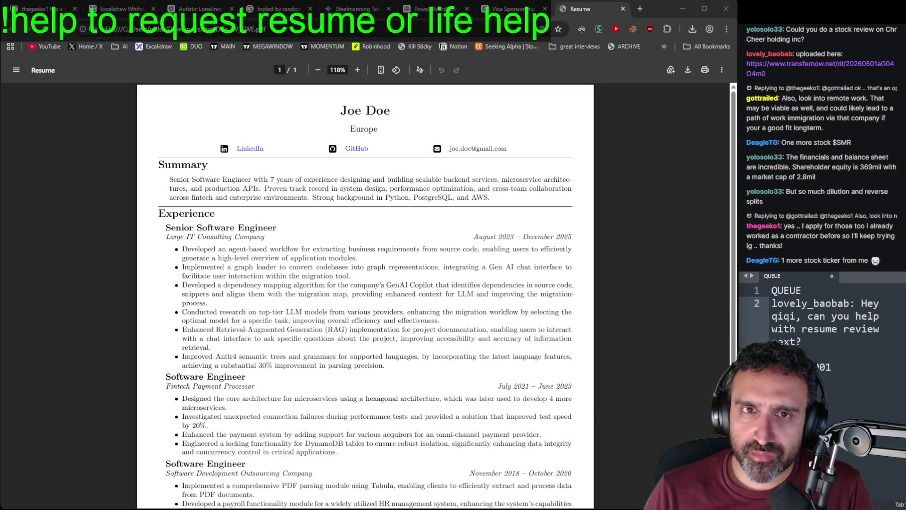
Step: Add the next requester's name on a new line in the queue
click(879, 348)
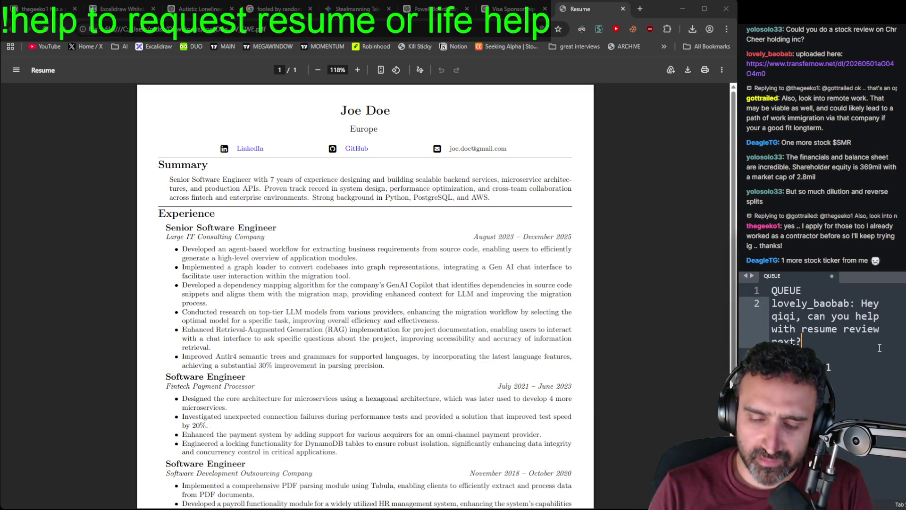
key(Return)
key(Return)
text(Dea)
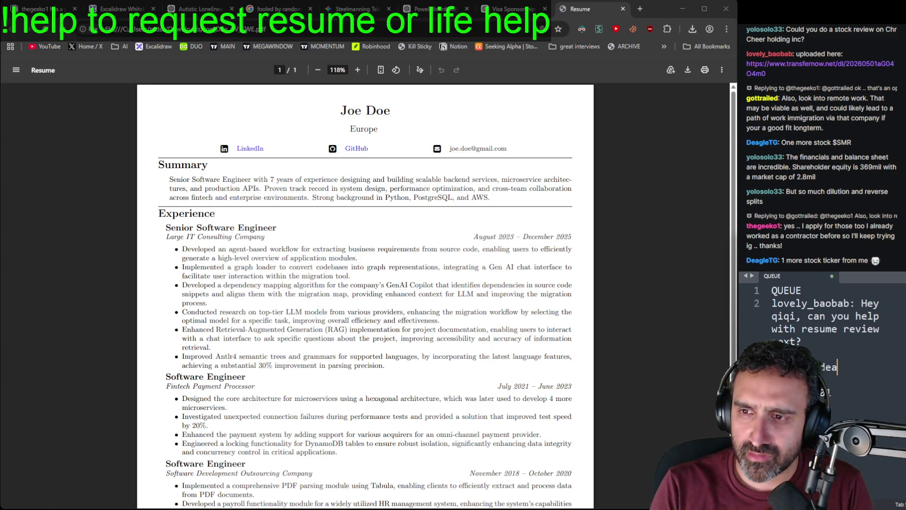
text(gle)
click(428, 209)
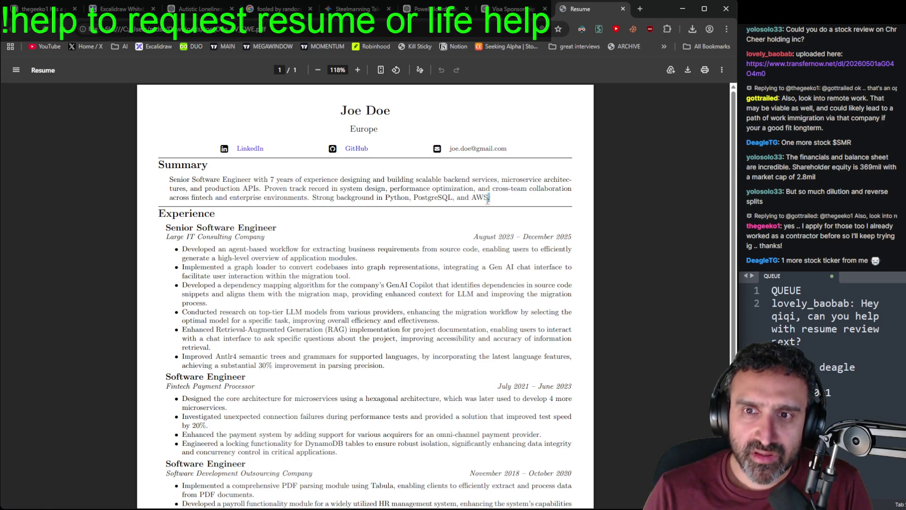
drag(488, 199, 107, 171)
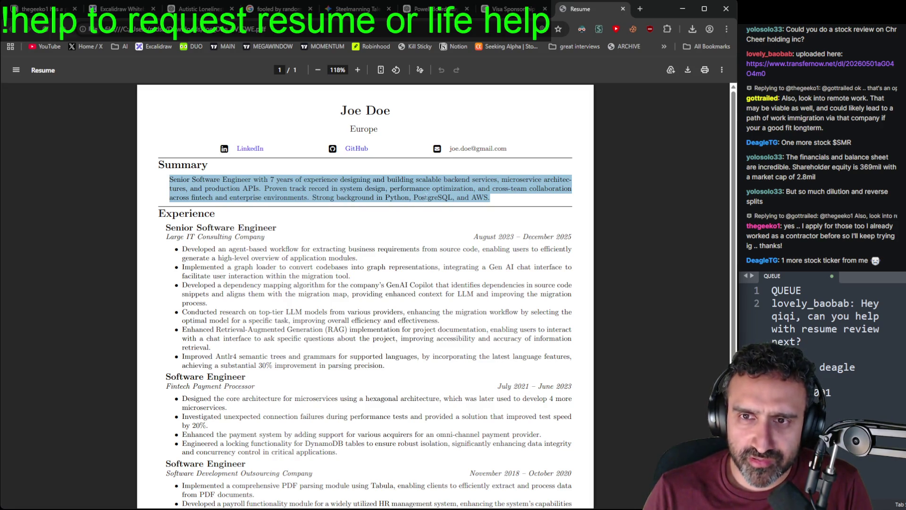
scroll(411, 206, down, 2)
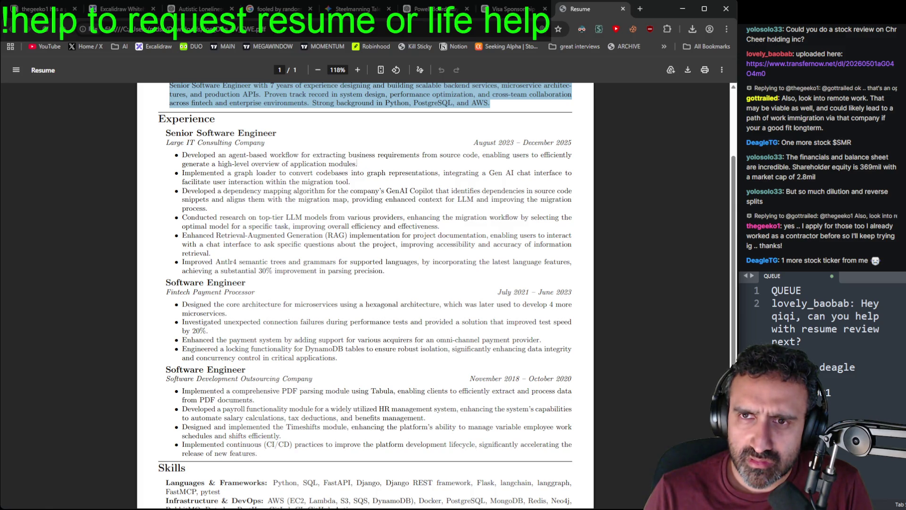
mouse_move(359, 164)
mouse_down()
mouse_move(341, 155)
mouse_move(479, 153)
mouse_up()
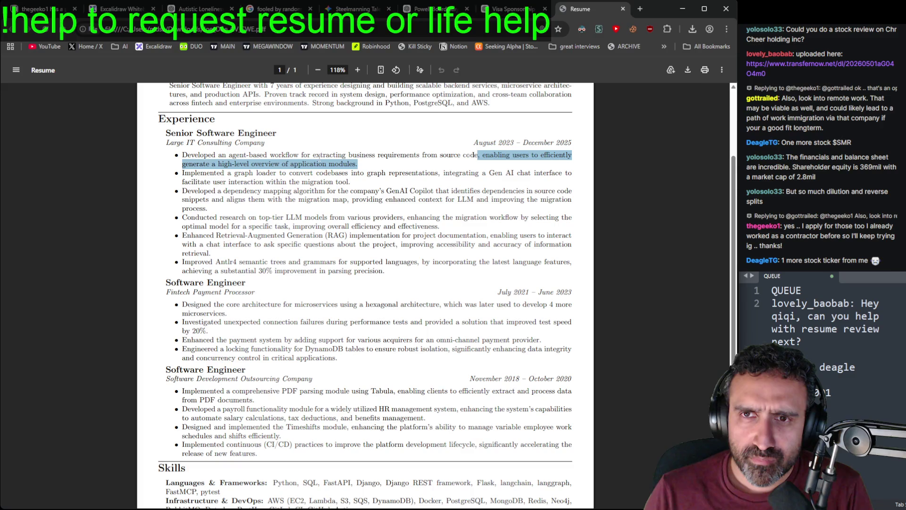
click(206, 145)
drag(182, 154, 480, 158)
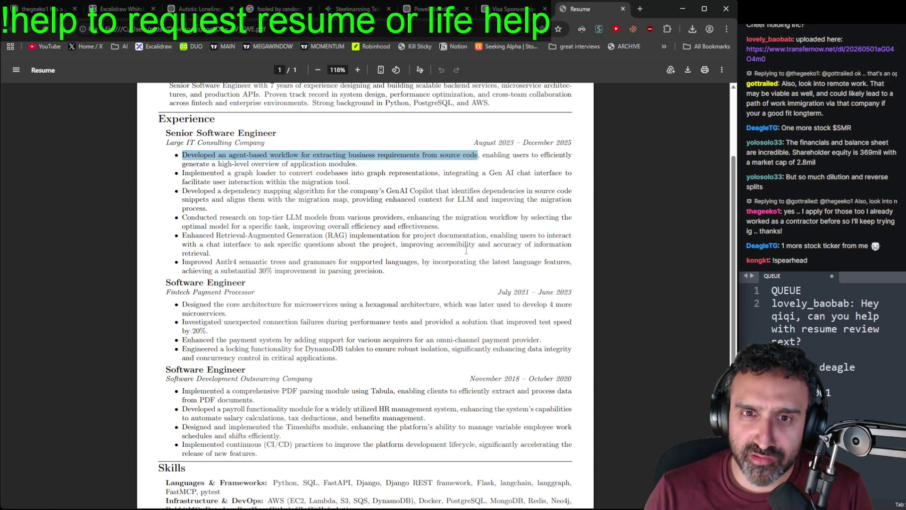
scroll(450, 261, down, 3)
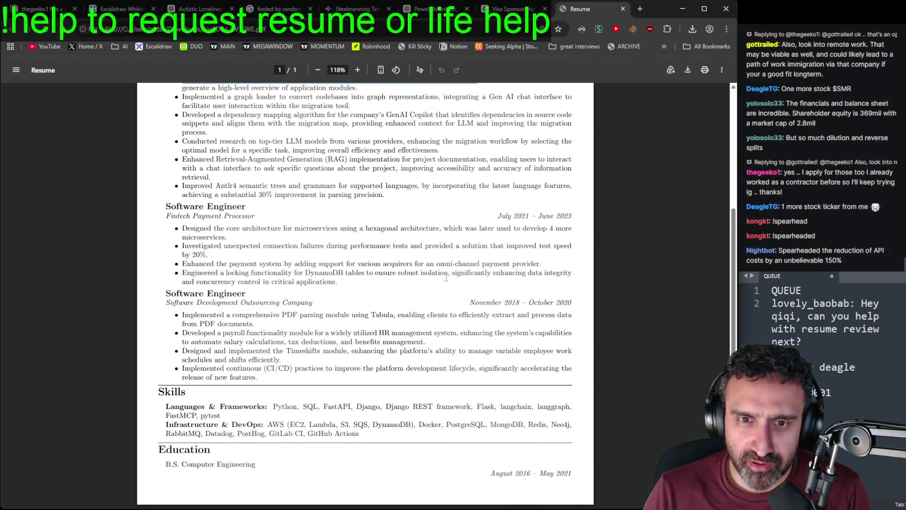
scroll(442, 268, up, 2)
scroll(441, 268, up, 3)
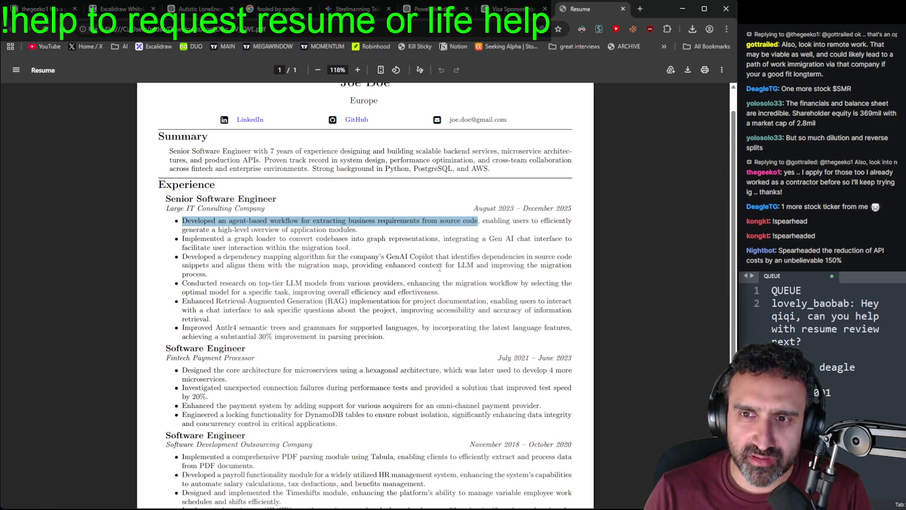
click(288, 244)
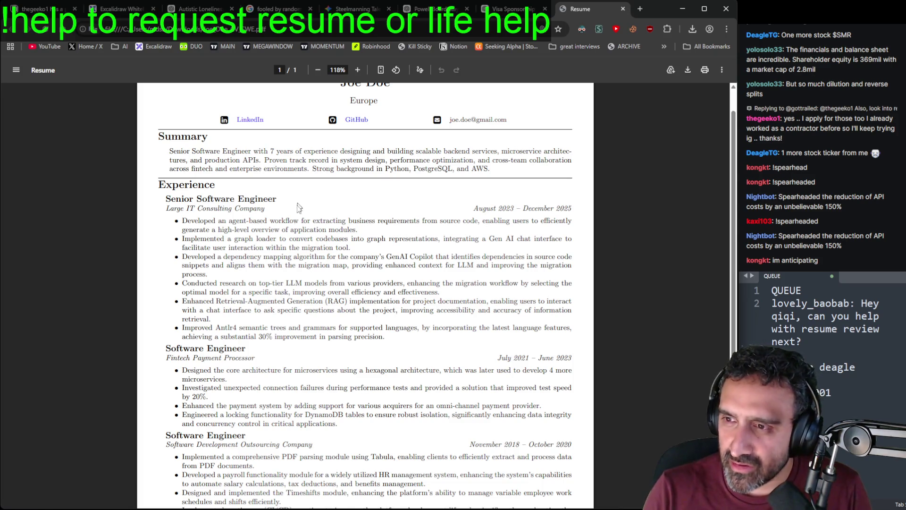
scroll(303, 286, down, 3)
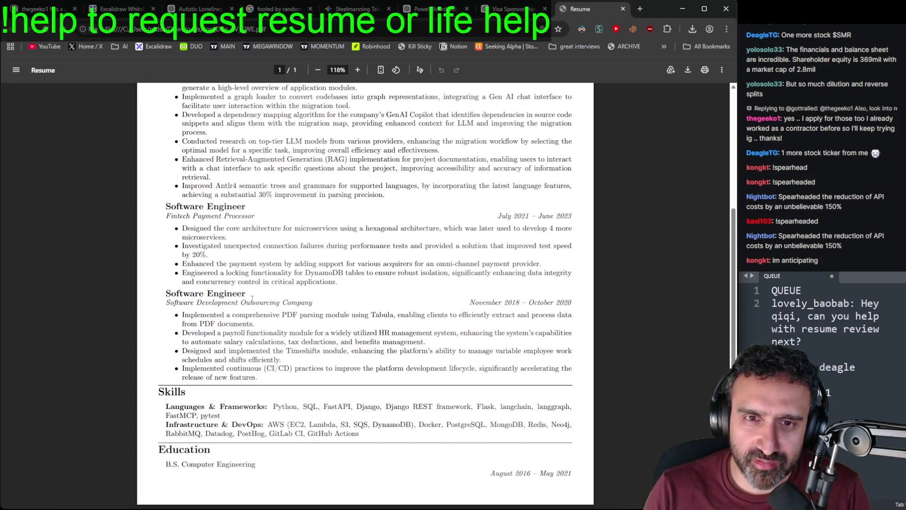
scroll(237, 290, up, 1)
scroll(238, 290, up, 3)
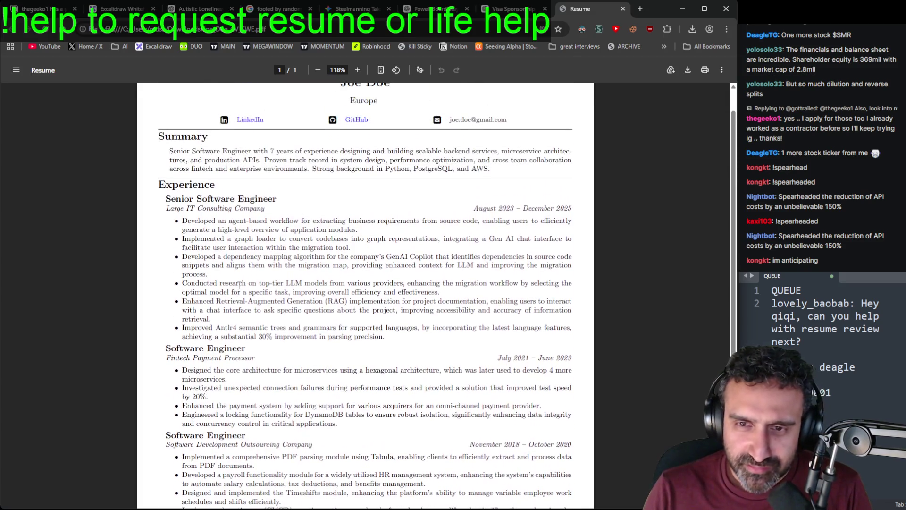
scroll(243, 289, down, 2)
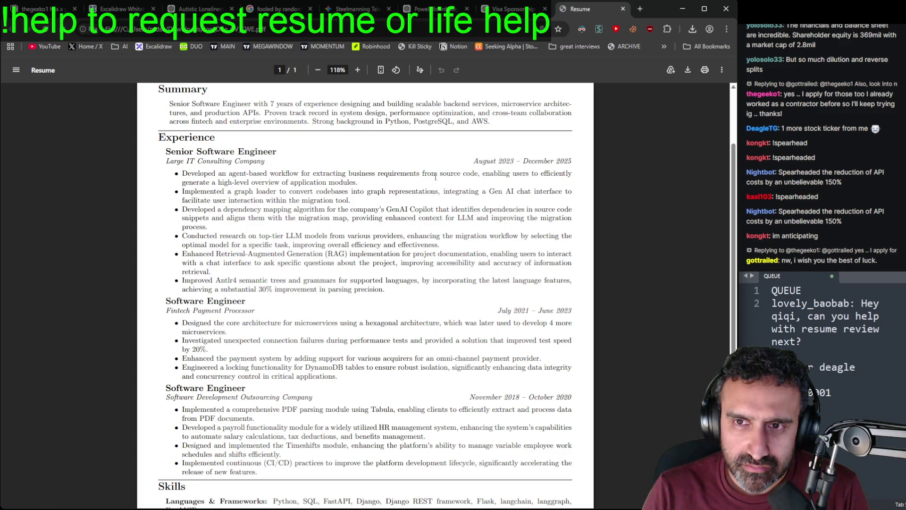
mouse_move(481, 173)
mouse_down()
mouse_move(294, 183)
mouse_move(183, 174)
mouse_up()
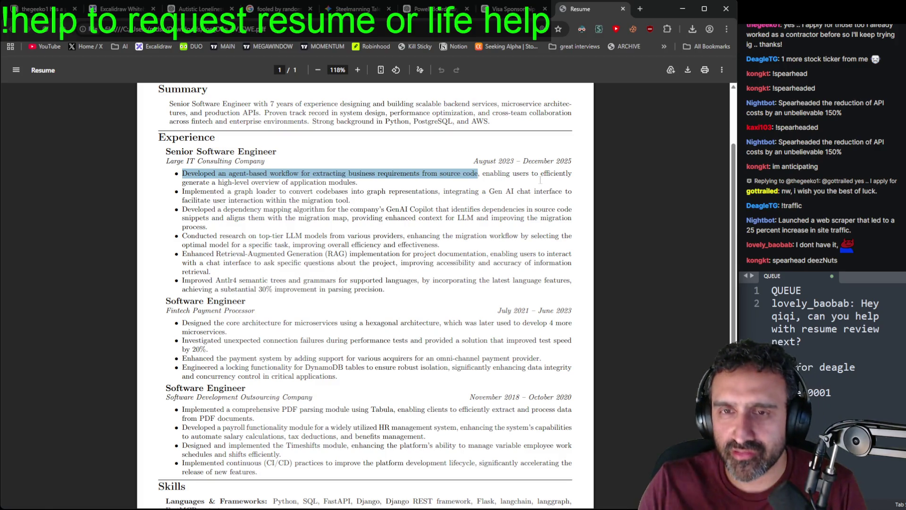
Step: Try highlights on the first two bullets, settling on the Gen AI chat interface clause
click(497, 168)
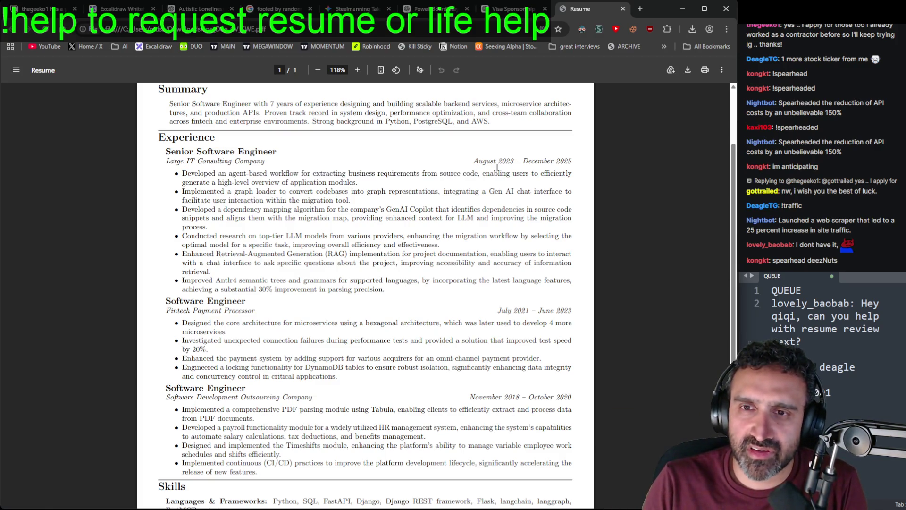
mouse_move(482, 173)
mouse_down()
mouse_move(467, 194)
mouse_move(360, 182)
mouse_up()
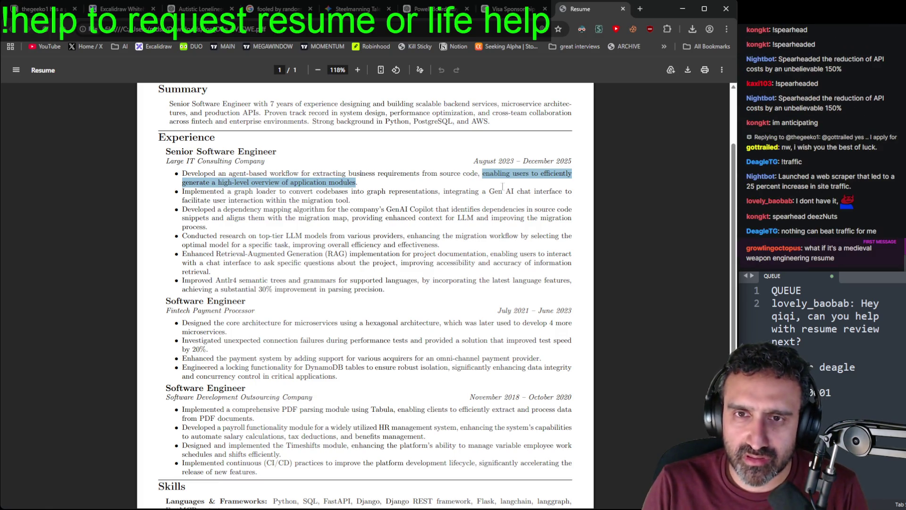
click(332, 201)
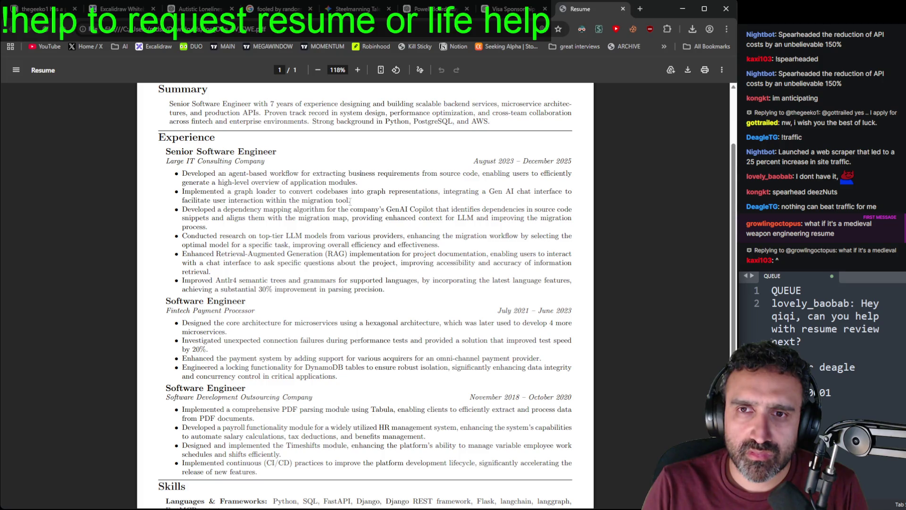
mouse_move(350, 200)
mouse_down()
mouse_move(189, 176)
mouse_move(185, 191)
mouse_up()
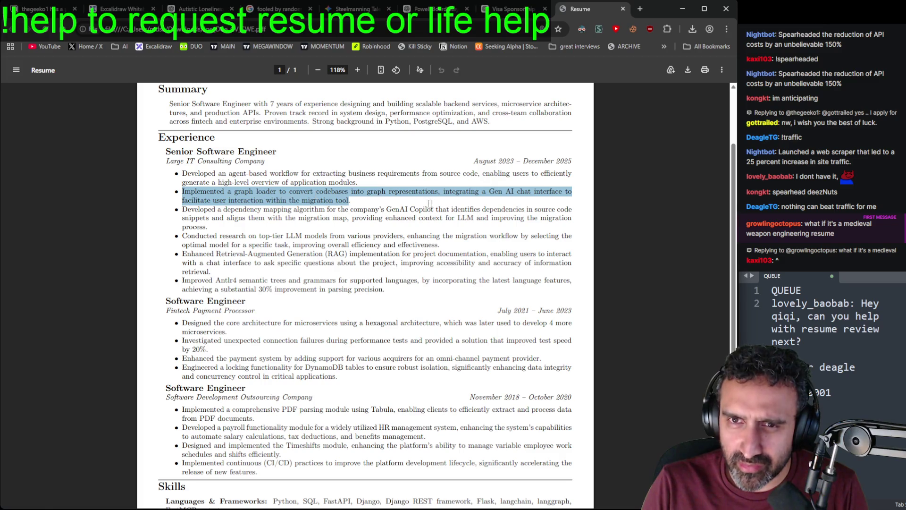
click(353, 202)
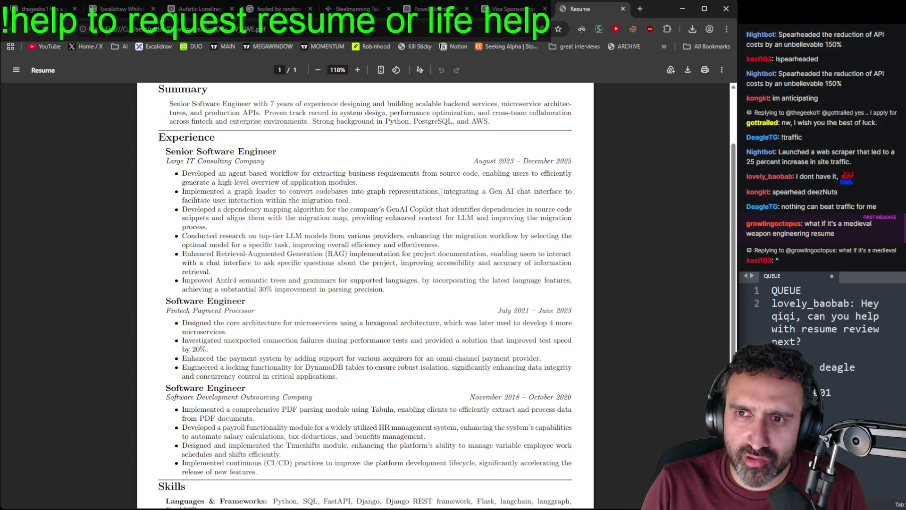
drag(442, 192, 352, 202)
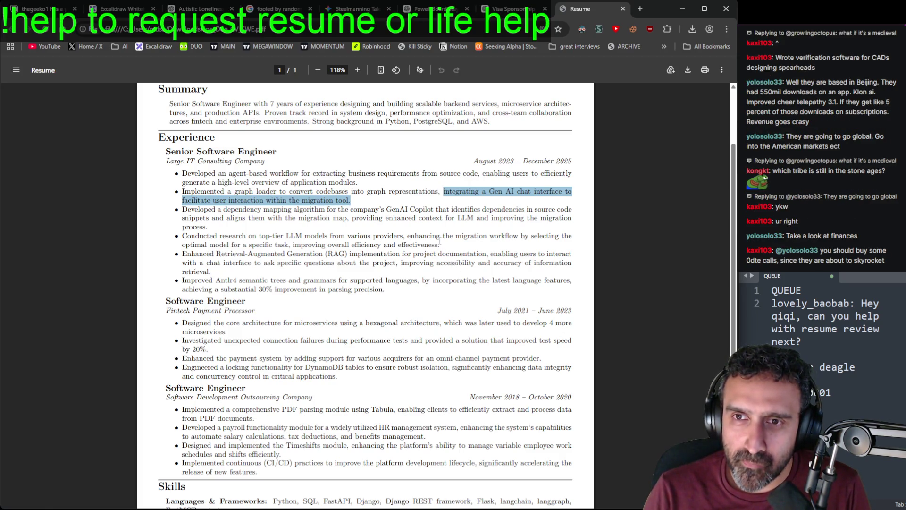
Step: Select the bullet from 'Conducted research on top-tier LLM models' through 'effectiveness.'
click(413, 205)
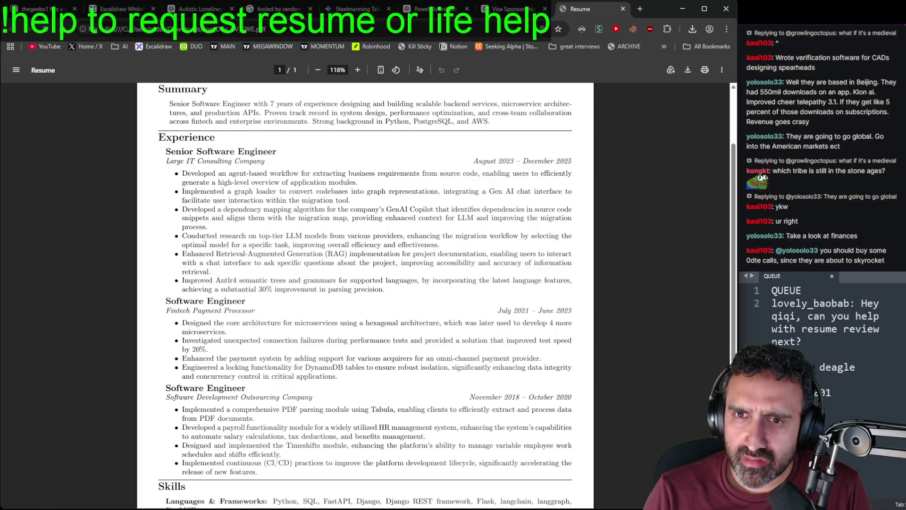
drag(407, 236, 440, 244)
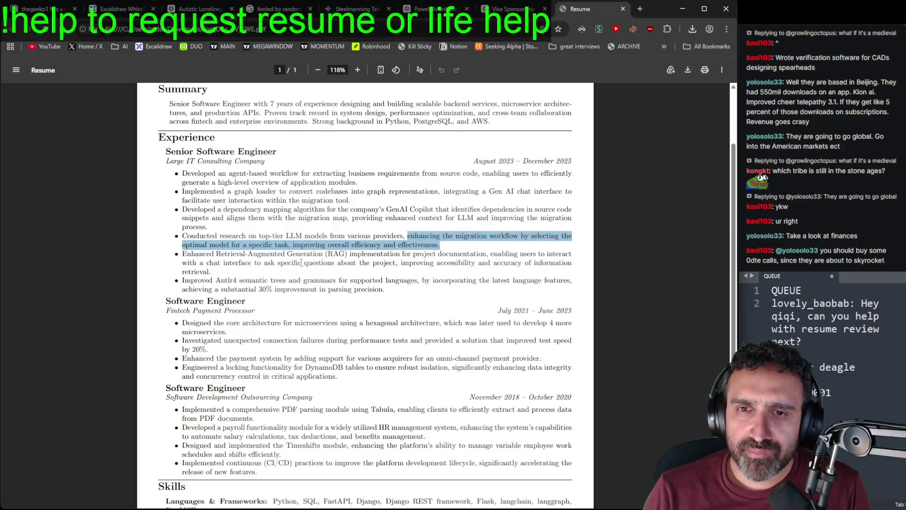
click(211, 245)
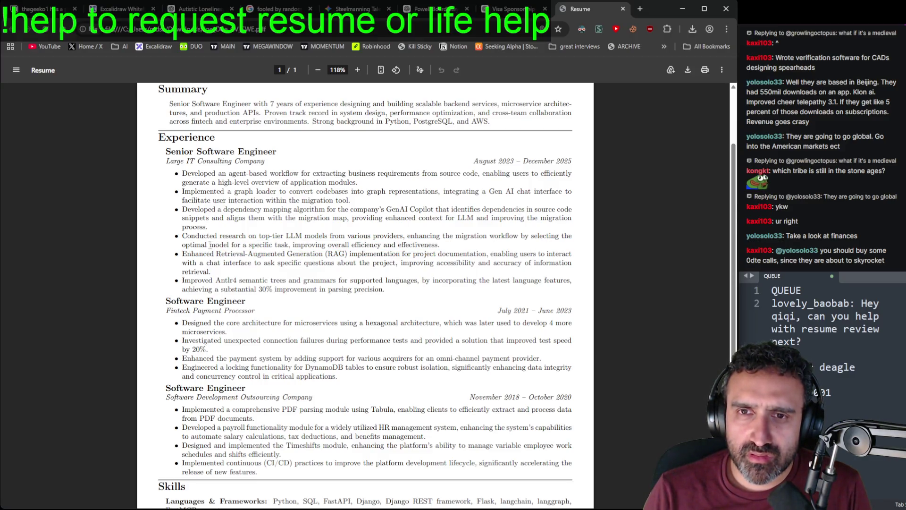
mouse_move(182, 235)
mouse_down()
mouse_move(425, 236)
mouse_move(318, 236)
mouse_move(407, 236)
mouse_up()
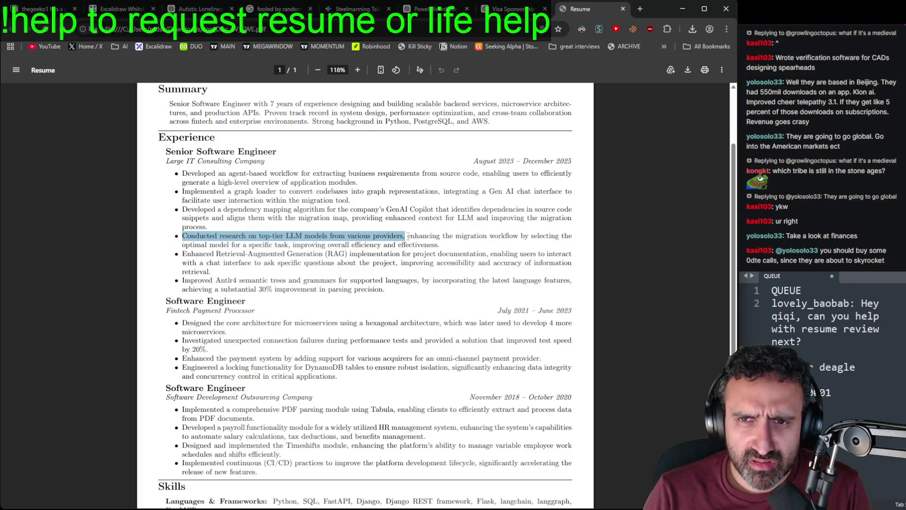
mouse_move(407, 235)
mouse_down()
mouse_move(453, 237)
mouse_move(443, 246)
mouse_up()
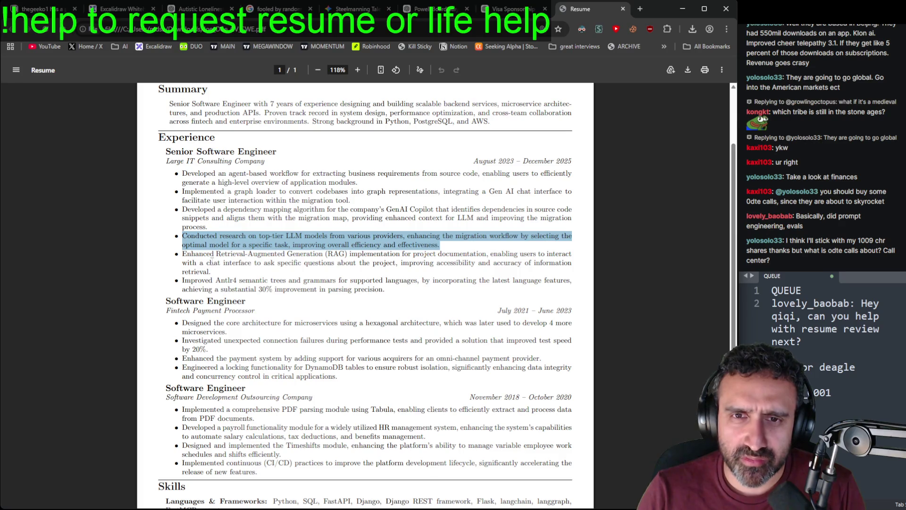
Step: Try highlights across the RAG and research bullets, ending on 'improving accessibility and accuracy of information retrieval.'
click(197, 257)
mouse_move(186, 254)
mouse_down()
mouse_move(394, 246)
mouse_move(490, 254)
mouse_up()
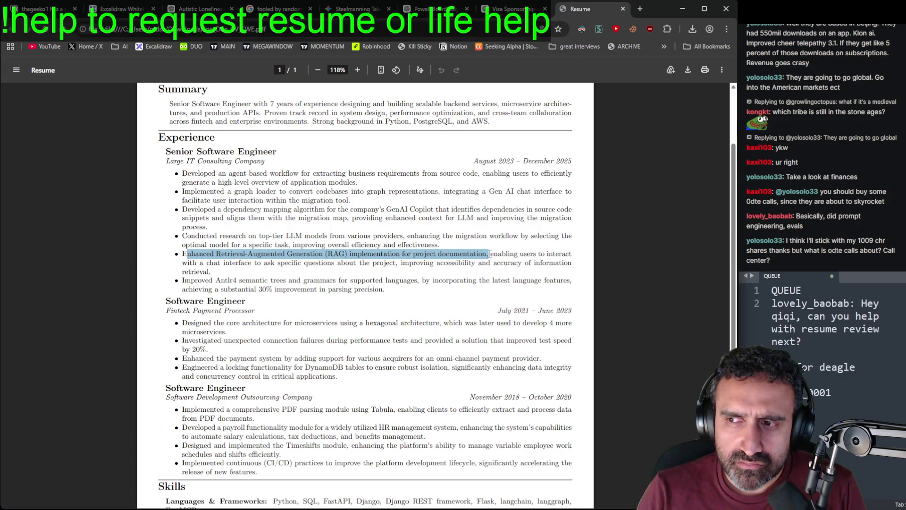
mouse_move(490, 253)
mouse_down()
mouse_move(504, 253)
mouse_move(215, 280)
mouse_move(218, 272)
mouse_up()
click(218, 272)
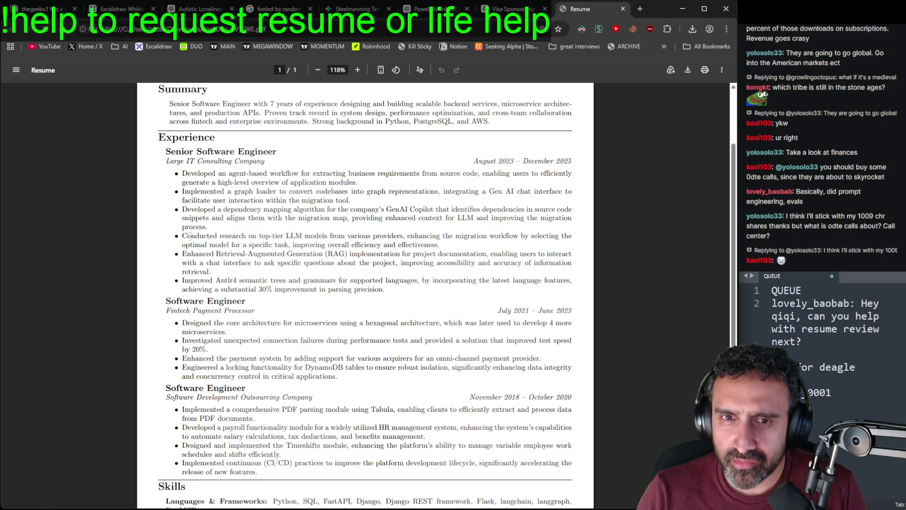
drag(182, 238, 405, 233)
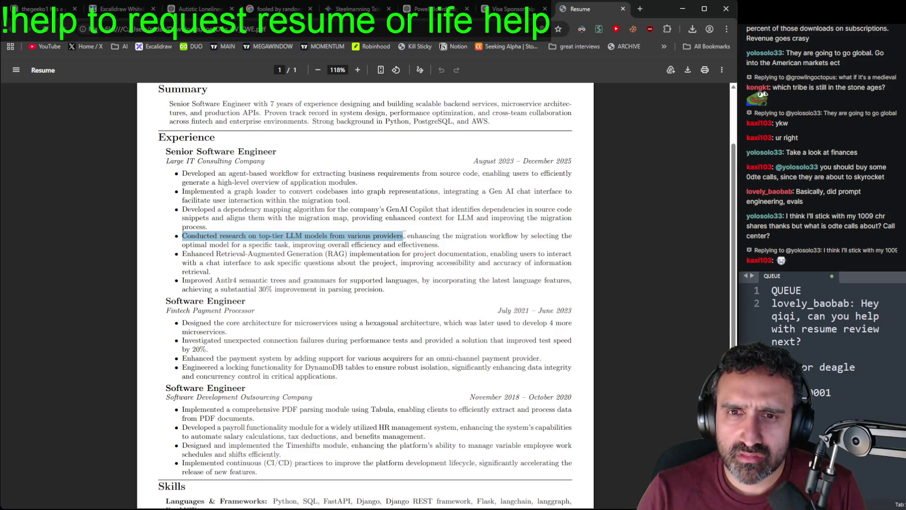
click(256, 236)
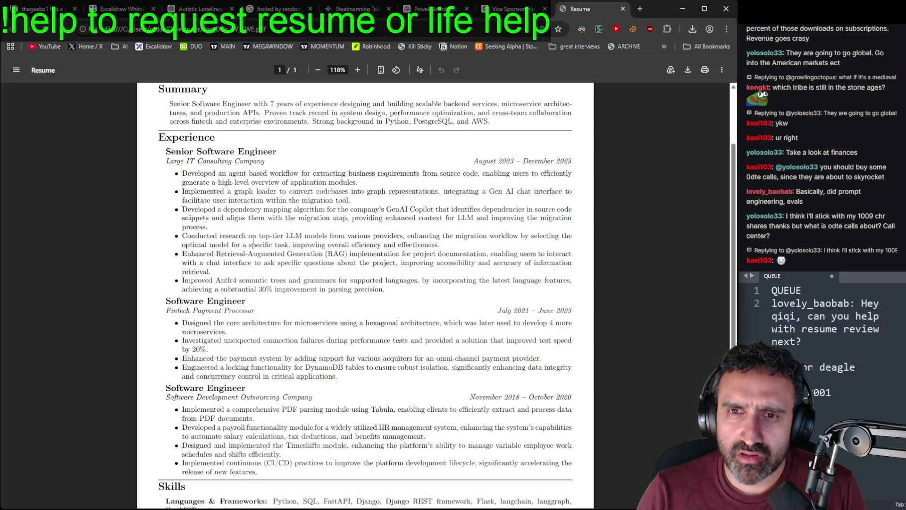
drag(257, 236, 175, 240)
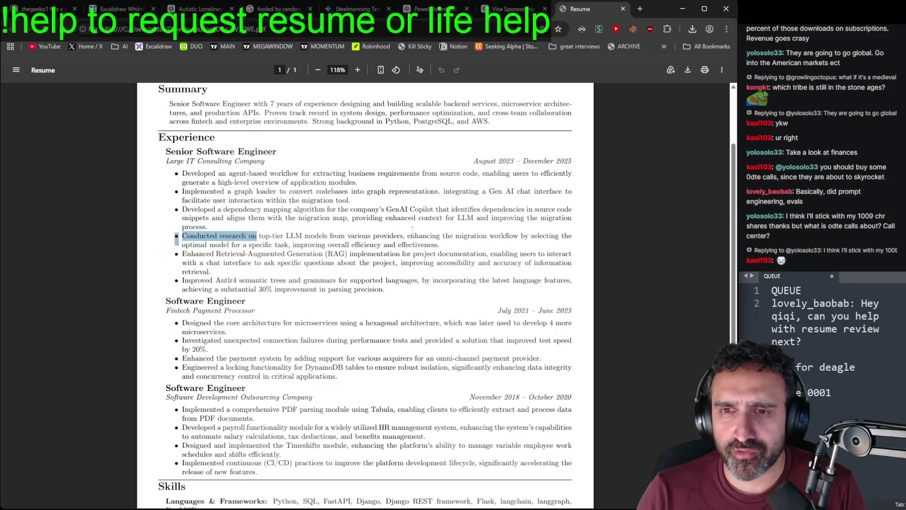
drag(438, 244, 407, 234)
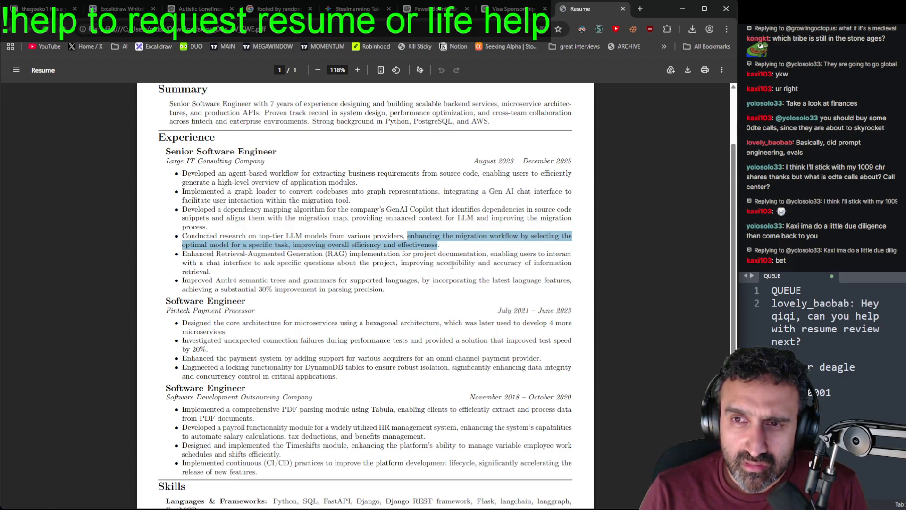
mouse_move(401, 263)
mouse_down()
mouse_move(283, 290)
mouse_move(210, 279)
mouse_move(214, 272)
mouse_up()
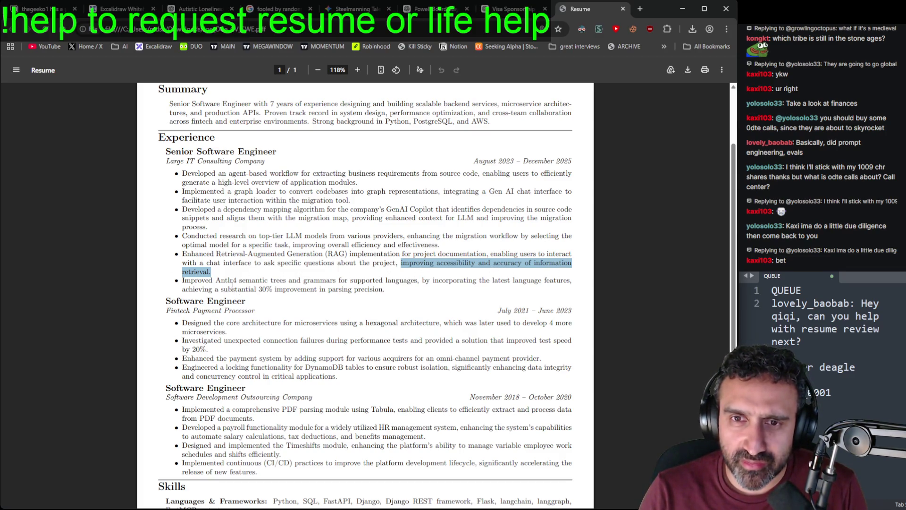
Step: Select 'achieving a substantial 30% improvement in parsing precision' in the Antlr4 bullet
click(189, 289)
drag(183, 280, 249, 282)
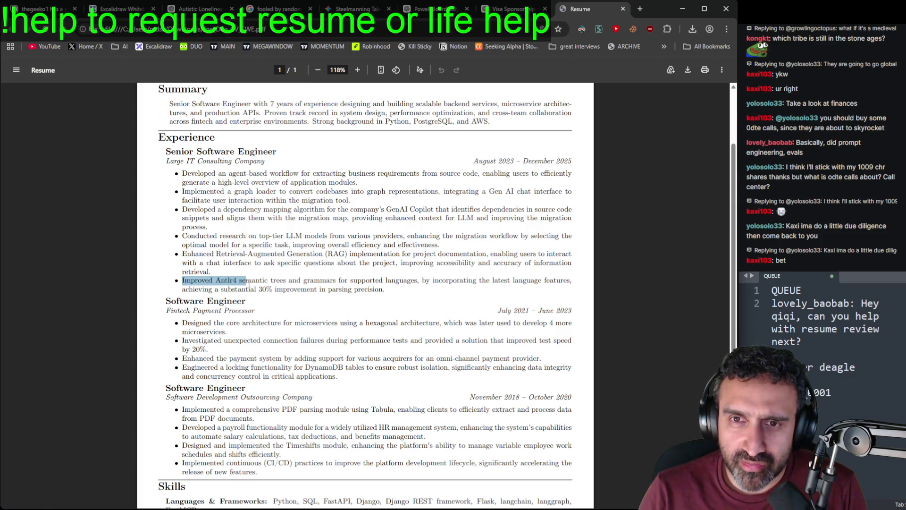
click(257, 282)
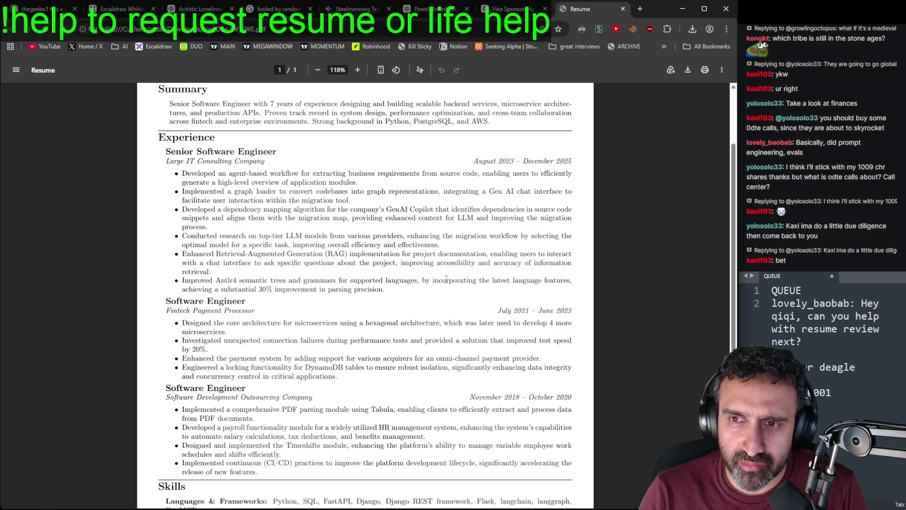
click(418, 281)
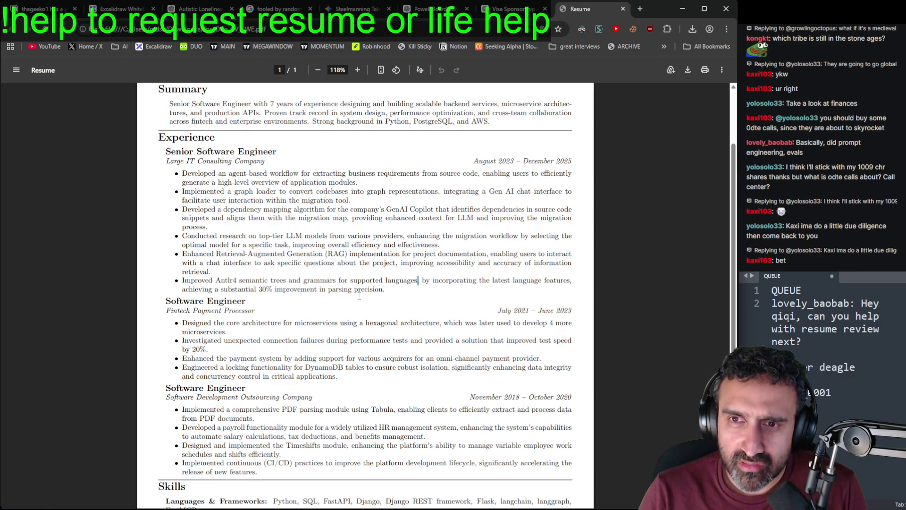
mouse_move(384, 289)
mouse_down()
mouse_move(201, 302)
mouse_move(186, 290)
mouse_move(277, 290)
mouse_move(182, 290)
mouse_up()
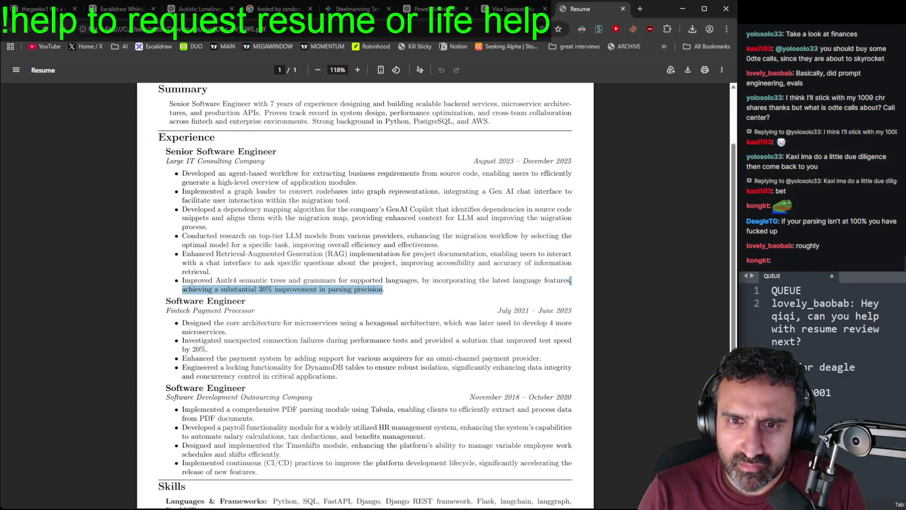
click(392, 290)
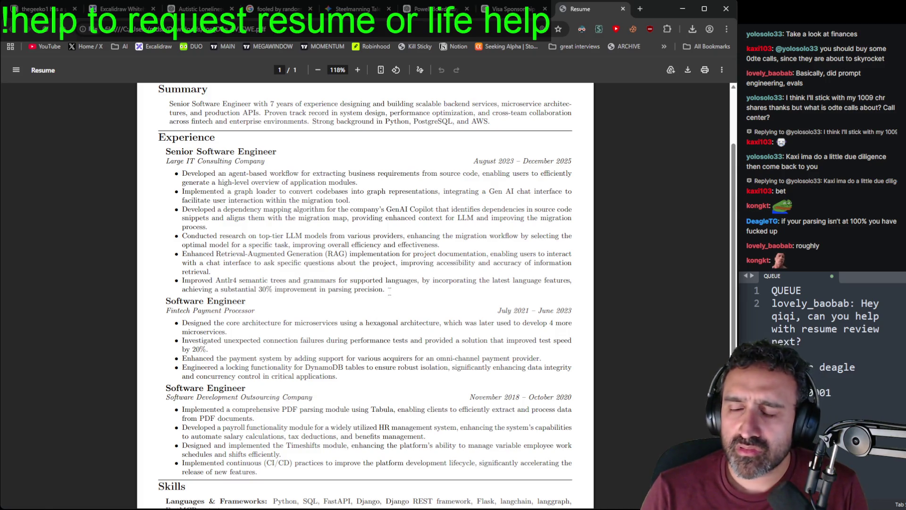
mouse_move(396, 289)
mouse_down()
mouse_move(391, 280)
mouse_move(311, 289)
mouse_move(571, 281)
mouse_up()
click(389, 291)
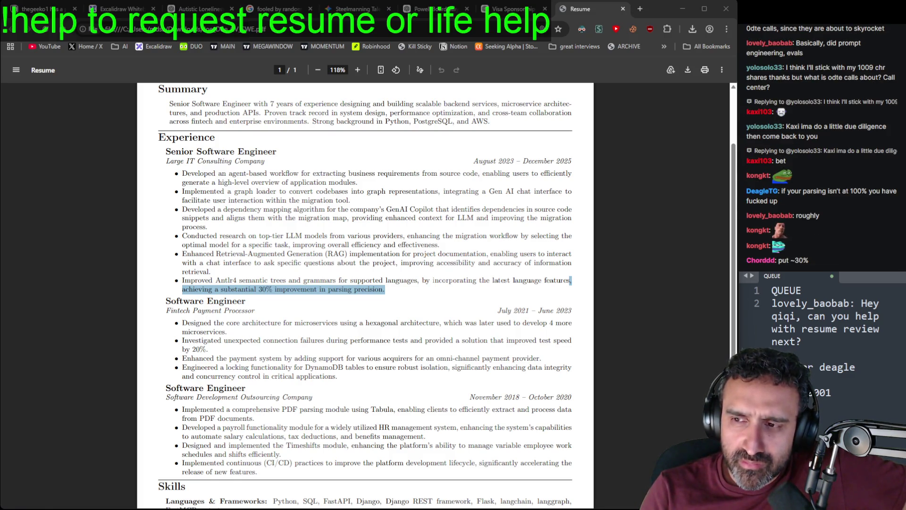
click(423, 290)
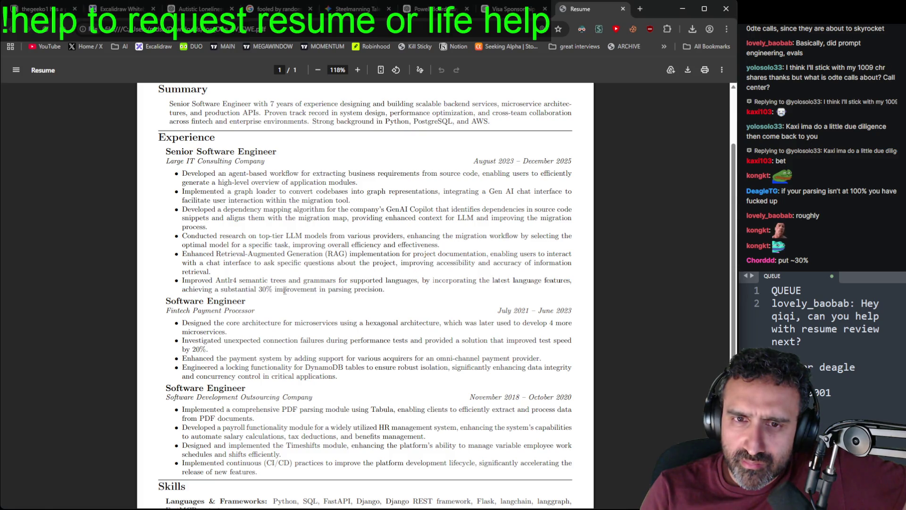
double_click(238, 290)
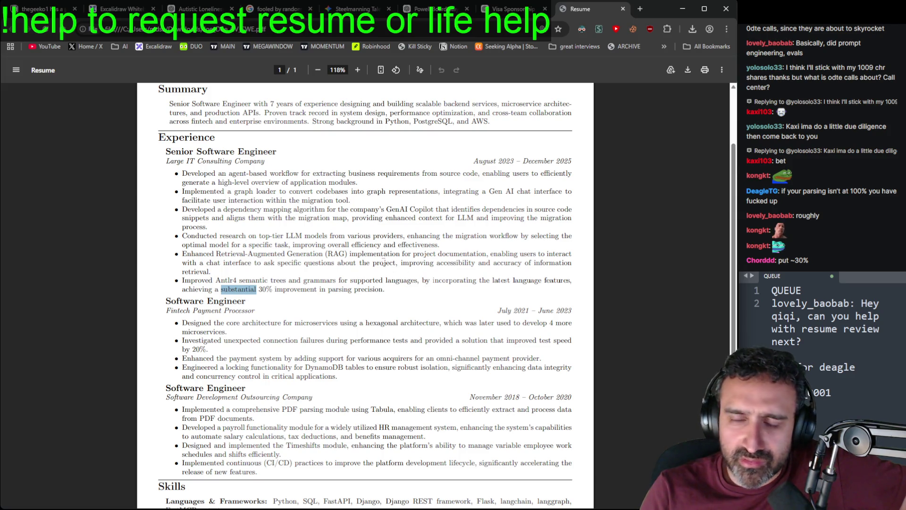
scroll(352, 310, down, 1)
scroll(351, 310, down, 3)
click(315, 261)
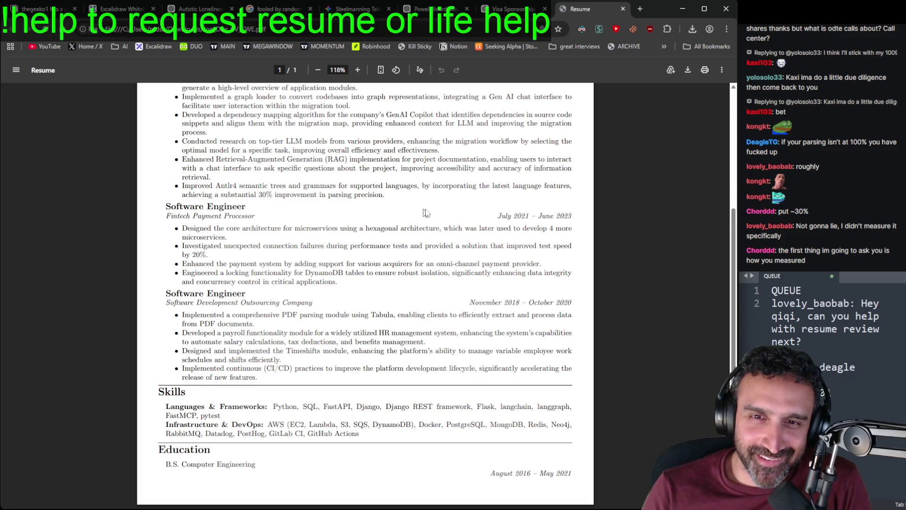
drag(398, 202, 209, 195)
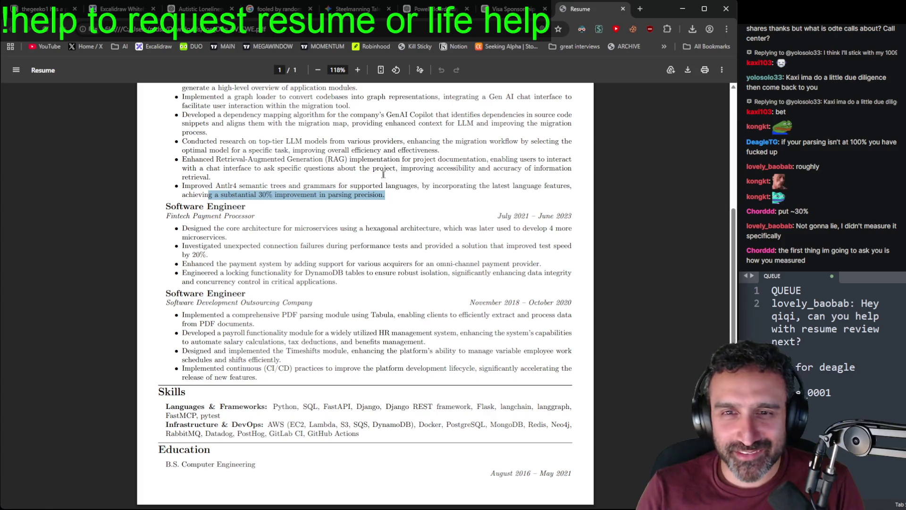
drag(332, 203, 381, 185)
click(411, 239)
scroll(410, 239, up, 1)
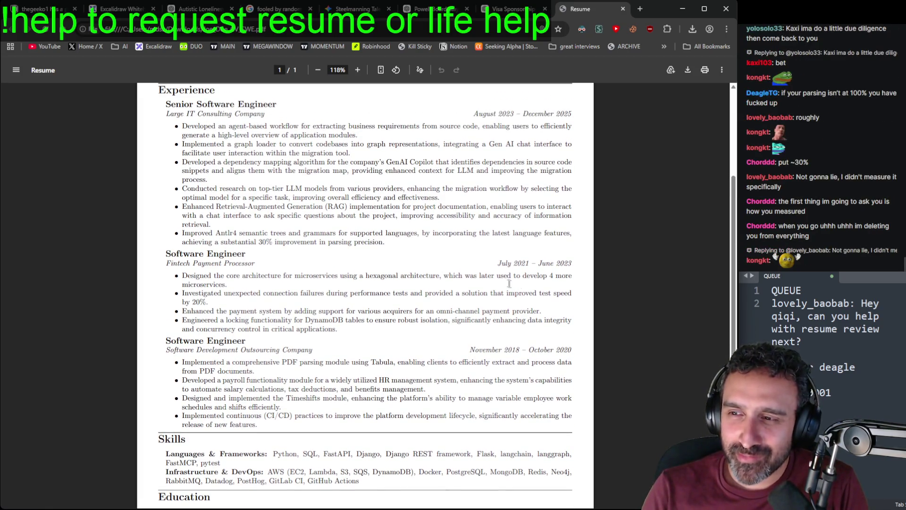
scroll(502, 283, up, 1)
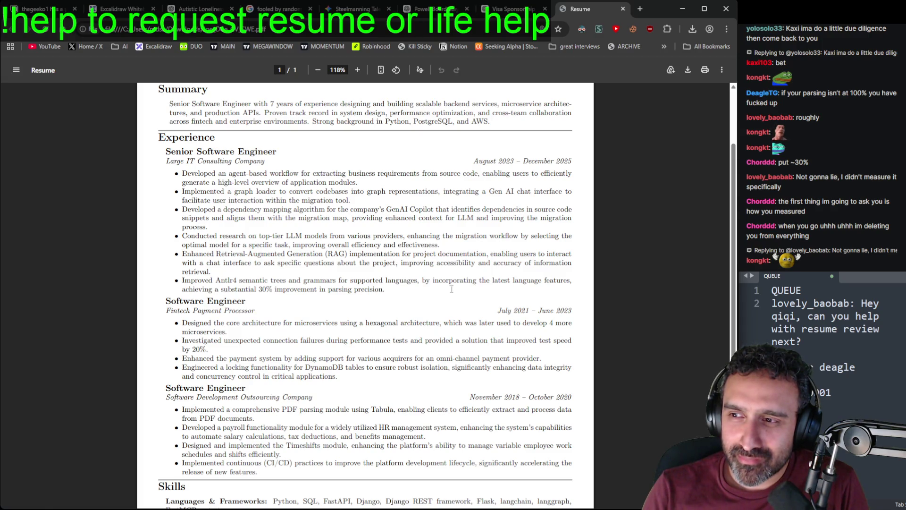
mouse_move(362, 295)
mouse_down()
mouse_move(372, 276)
mouse_move(477, 280)
mouse_move(170, 292)
mouse_move(569, 281)
mouse_up()
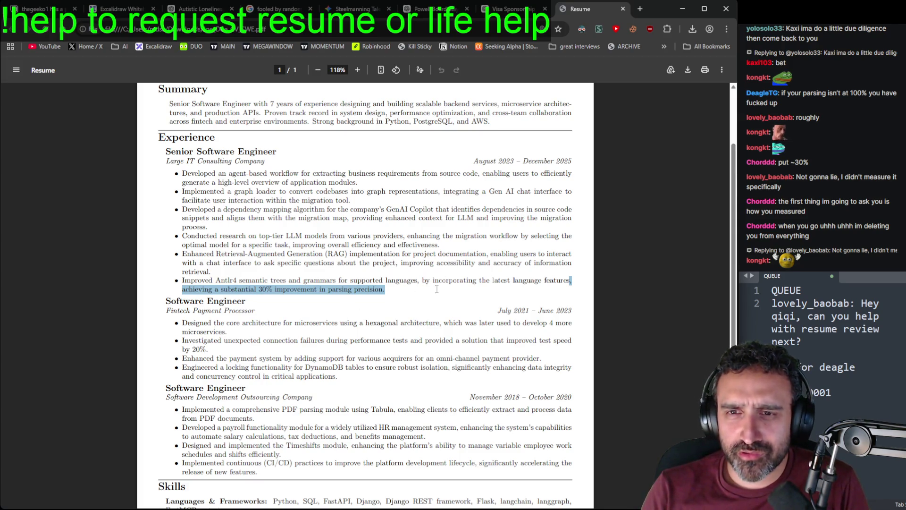
click(417, 281)
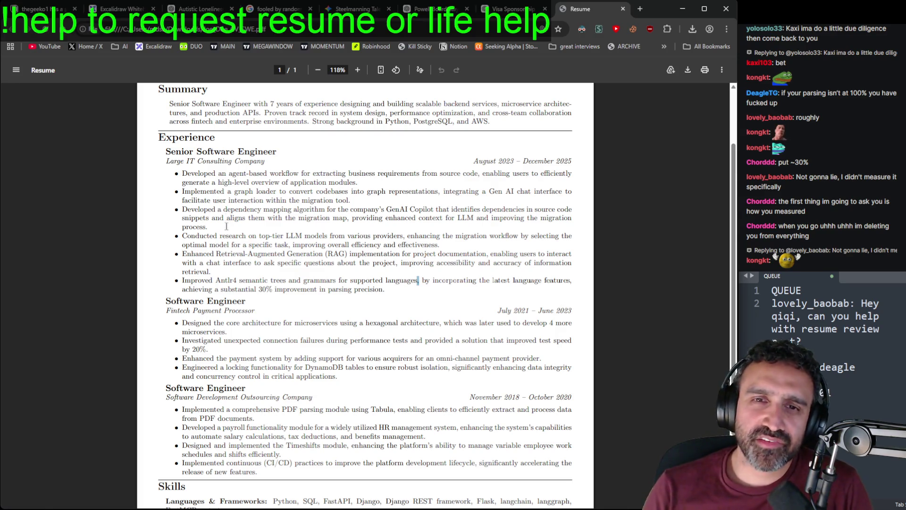
mouse_move(193, 173)
mouse_down()
mouse_move(341, 210)
mouse_move(406, 283)
mouse_move(373, 289)
mouse_up()
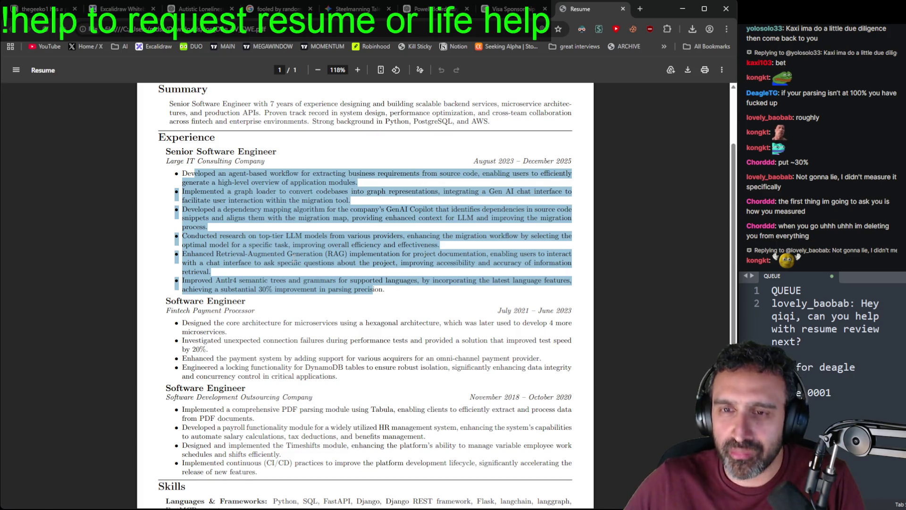
click(303, 211)
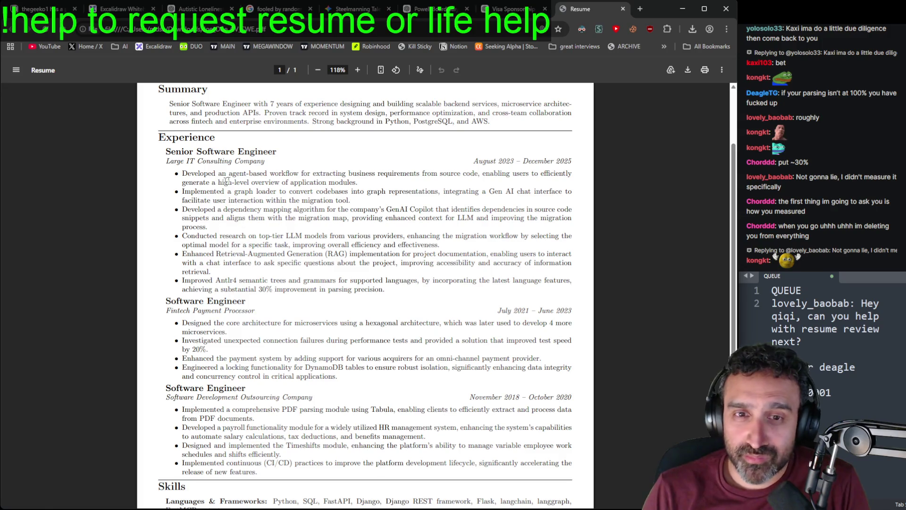
mouse_move(204, 173)
mouse_down()
mouse_move(422, 282)
mouse_move(392, 294)
mouse_up()
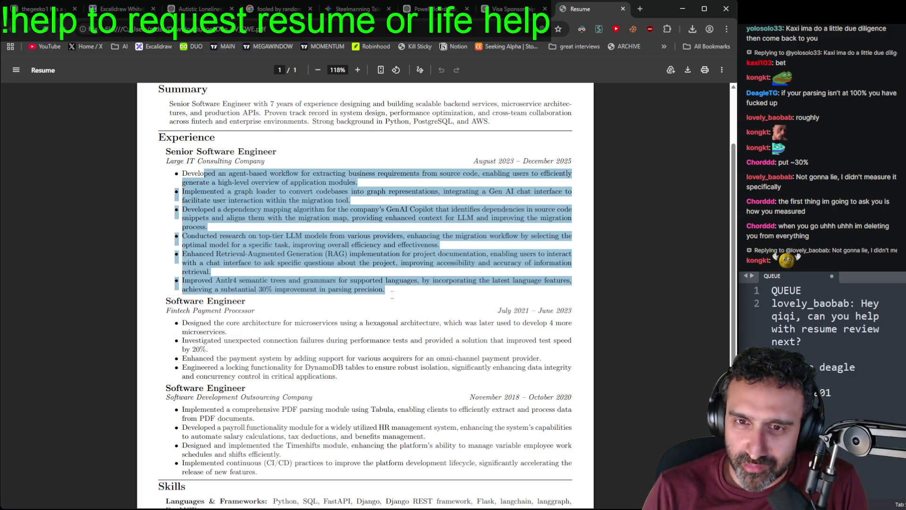
Step: Scroll the resume to Skills and Education and add the next requester's name to the queue
click(390, 294)
scroll(197, 210, down, 2)
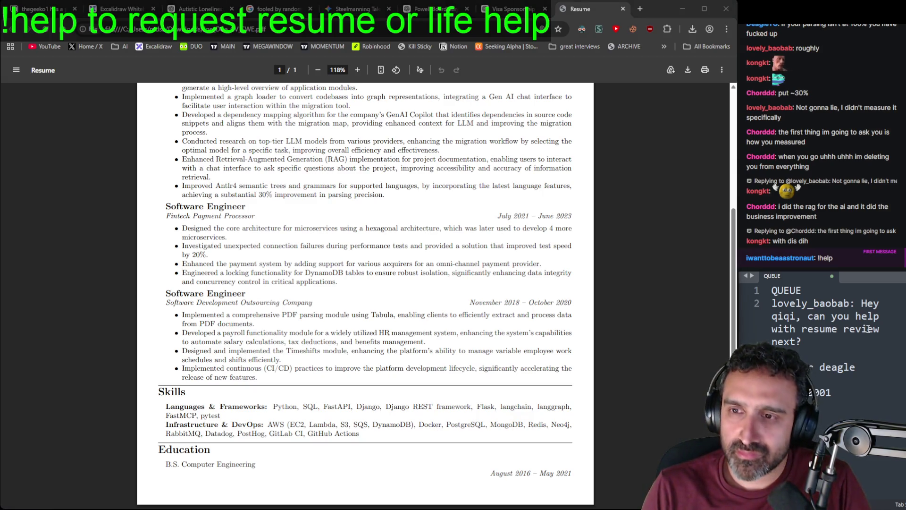
text(iwanttobeaastronaut:)
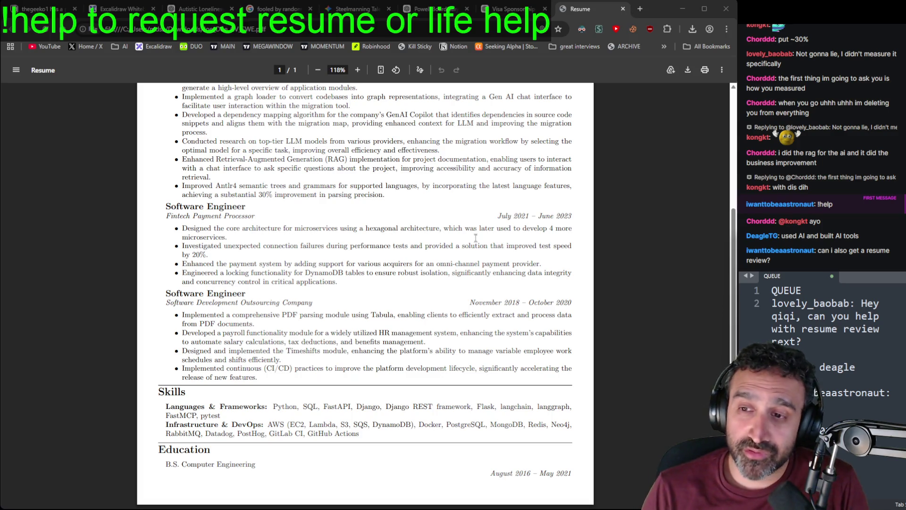
click(273, 237)
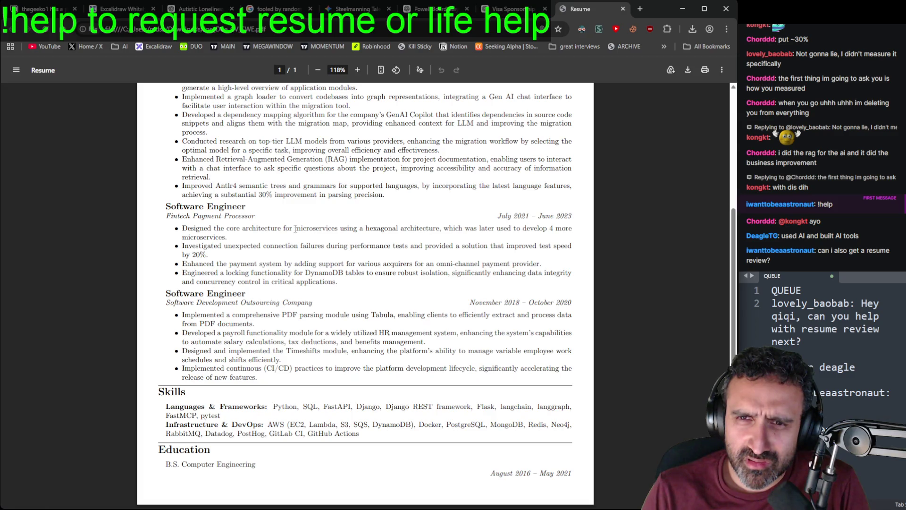
drag(230, 237, 184, 228)
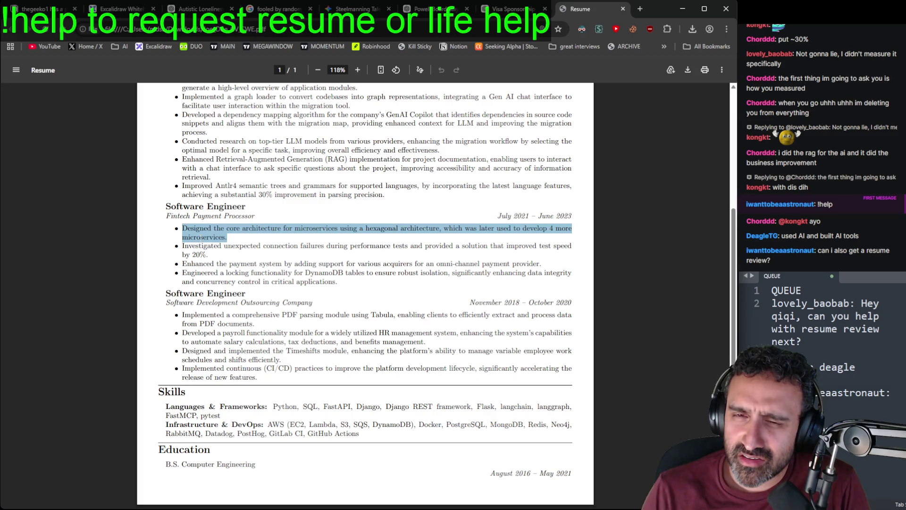
click(273, 256)
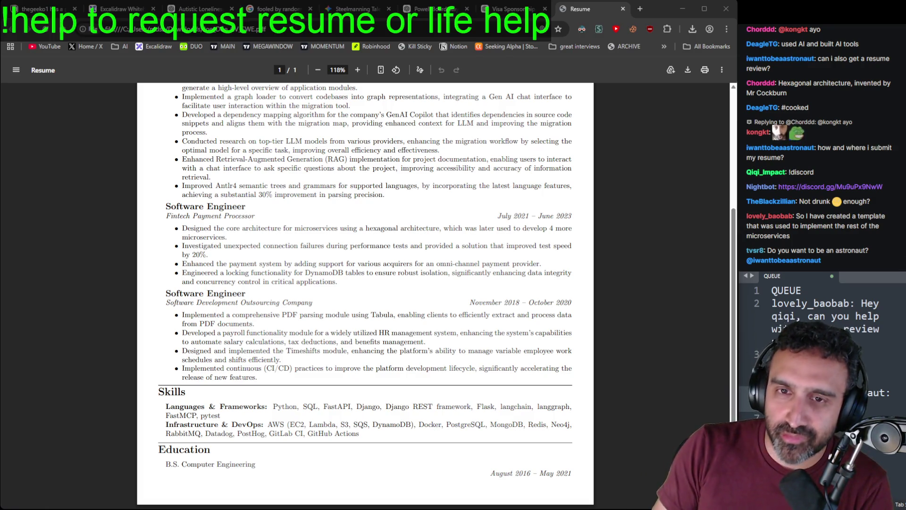
click(362, 261)
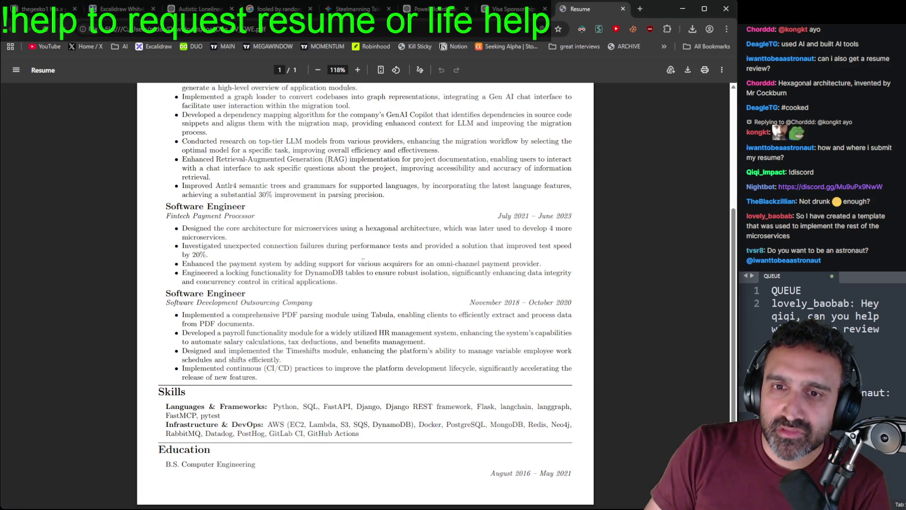
double_click(329, 230)
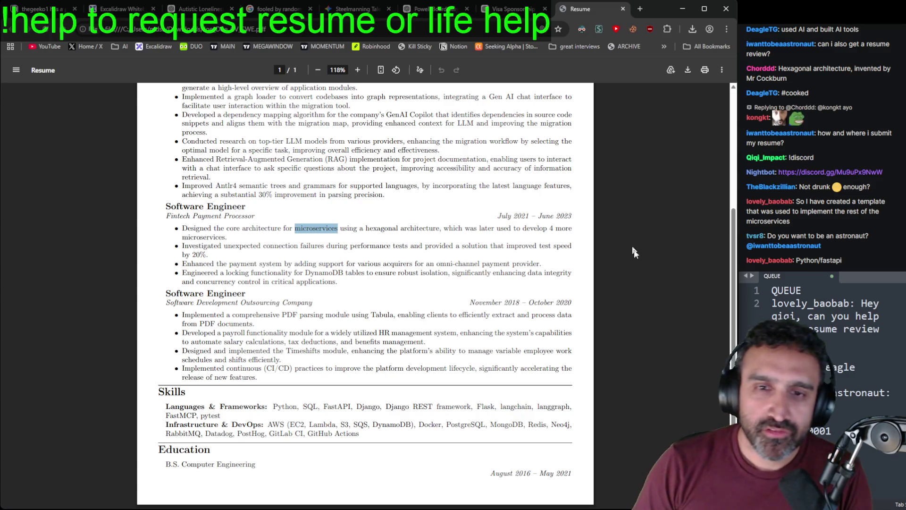
click(443, 254)
Step: Search the resume for 'python', then replace the search term with 'fastapi'
key(ctrl+f)
text(python)
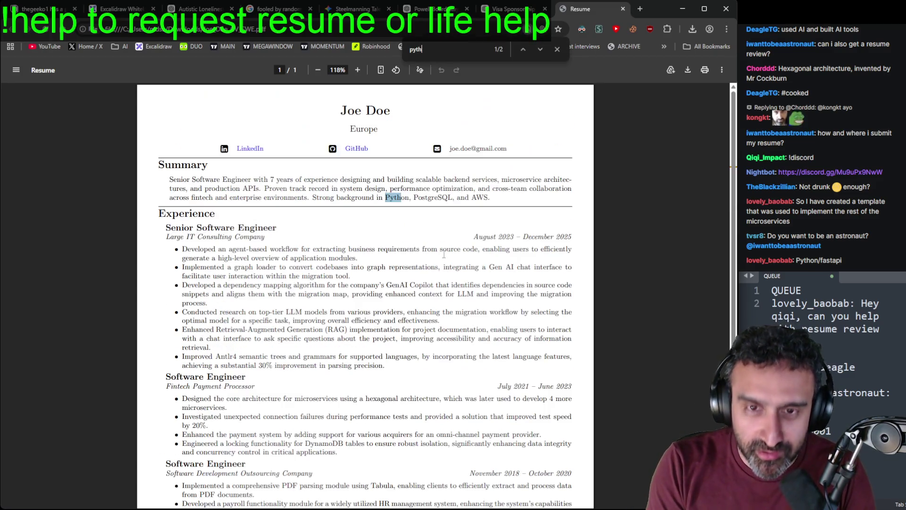
key(Return)
key(Return)
key(Return)
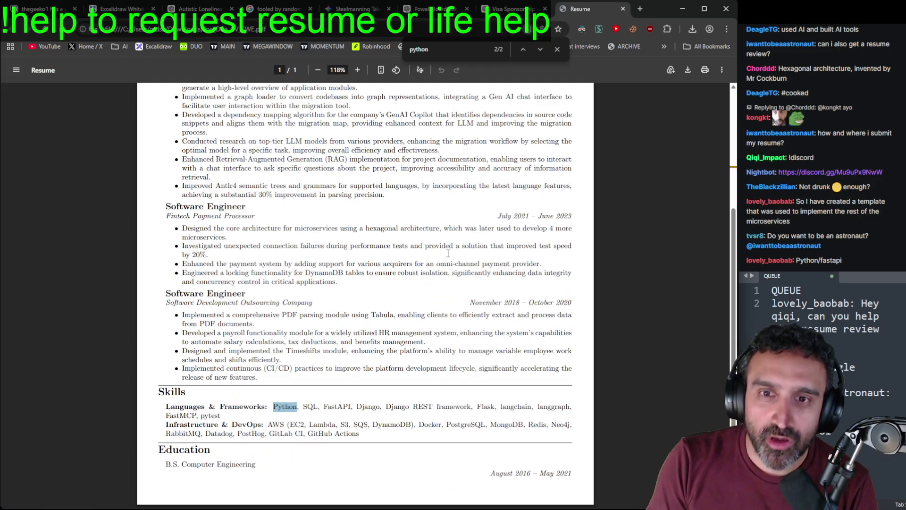
key(BackSpace)
key(BackSpace)
key(BackSpace)
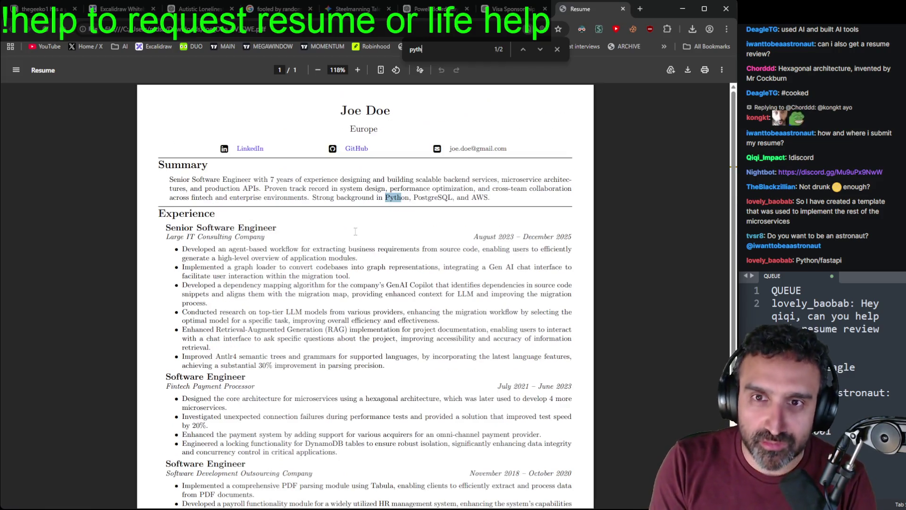
text(fastapi)
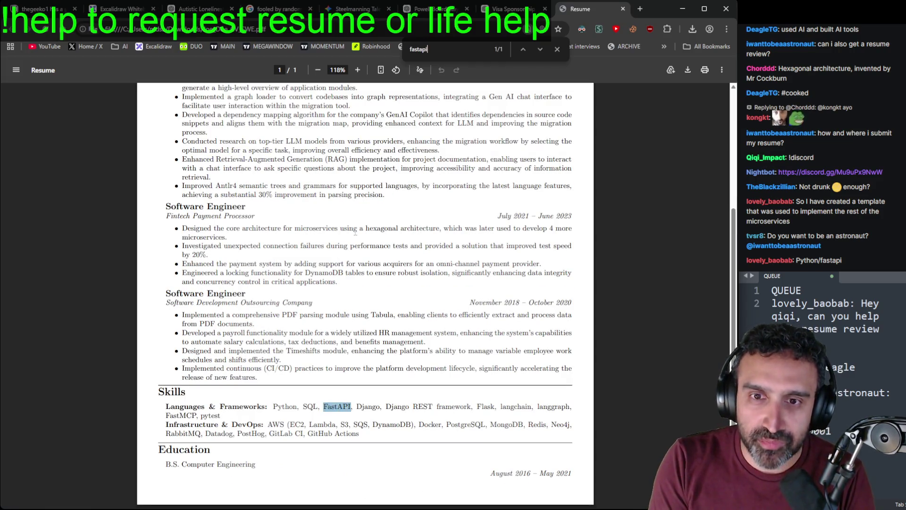
Step: Scroll to FastAPI in the Skills list and briefly highlight the first Fintech bullet
scroll(292, 205, up, 3)
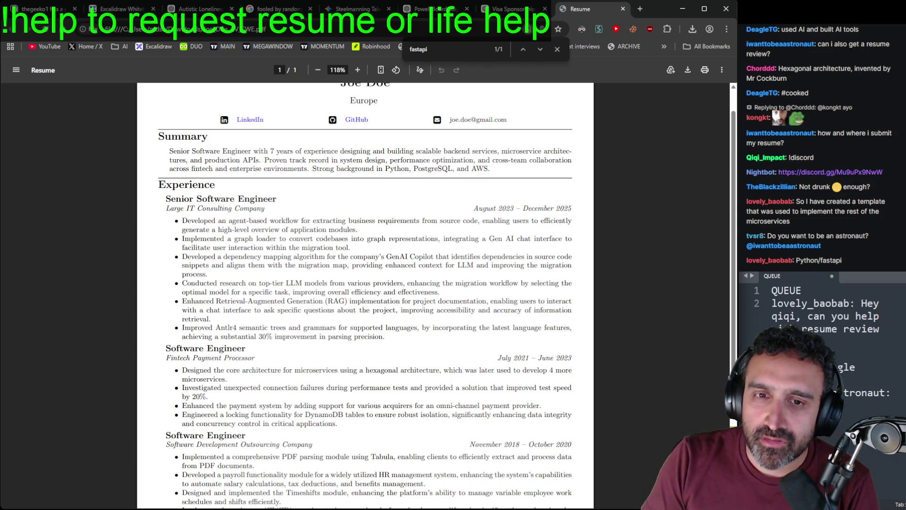
scroll(455, 297, down, 2)
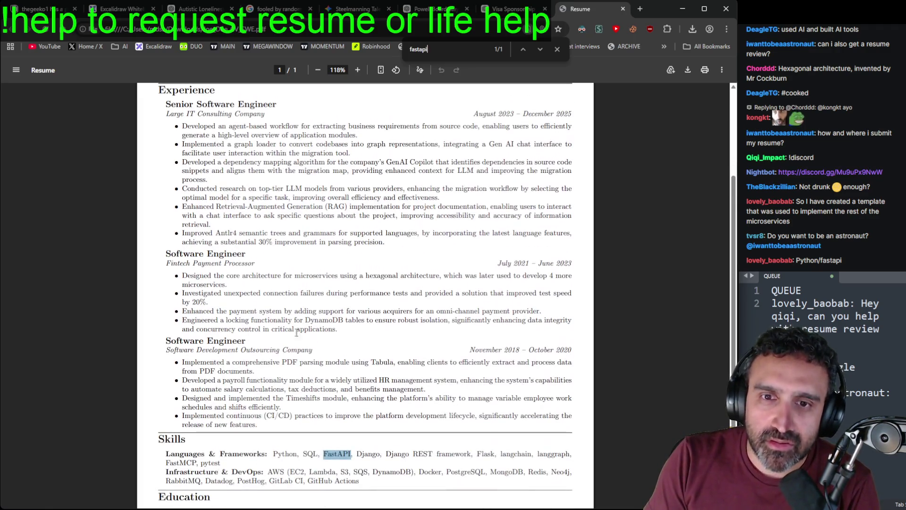
drag(184, 272, 360, 285)
click(465, 317)
click(856, 345)
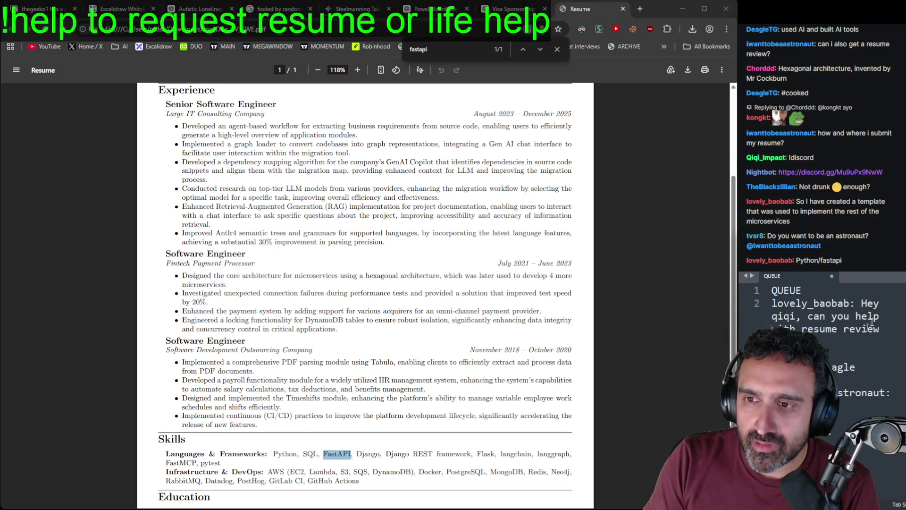
Step: Start a new Sublime scratch document and type 'Built Python/FastAPI microservices to'
key(ctrl+shift+n)
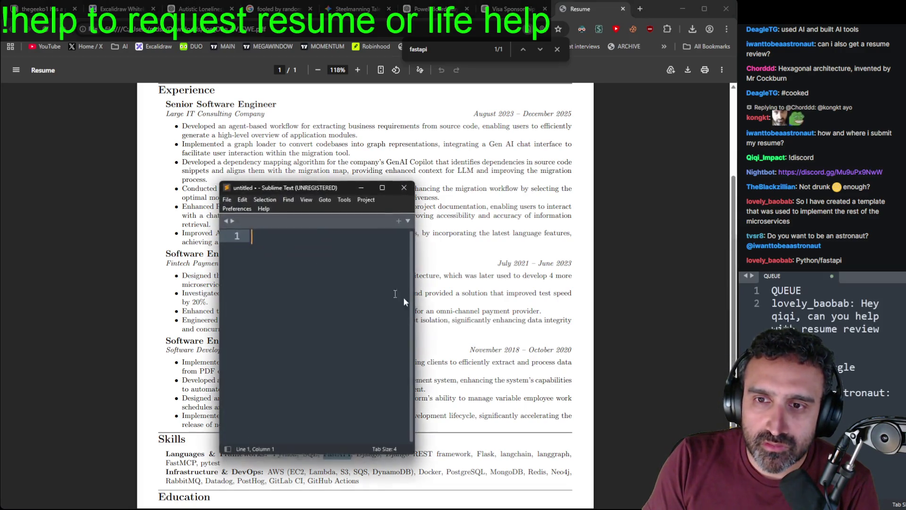
drag(415, 454, 610, 483)
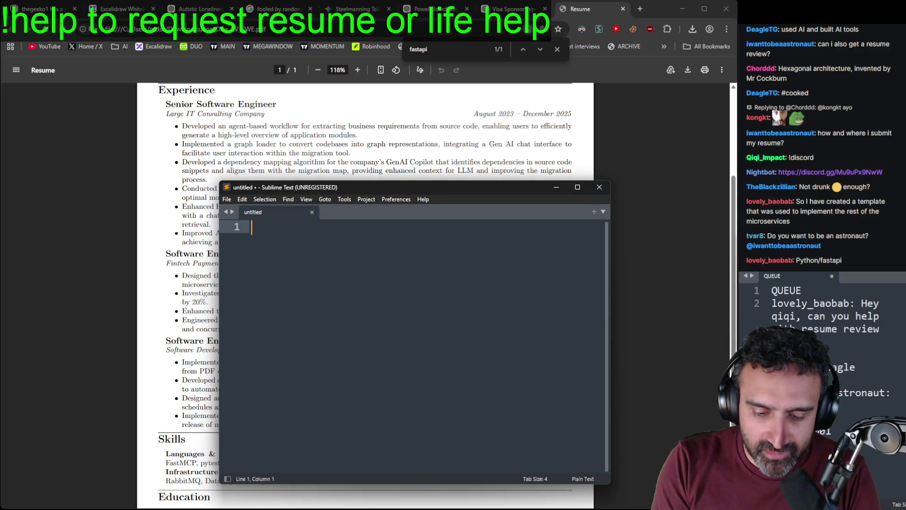
text(Built )
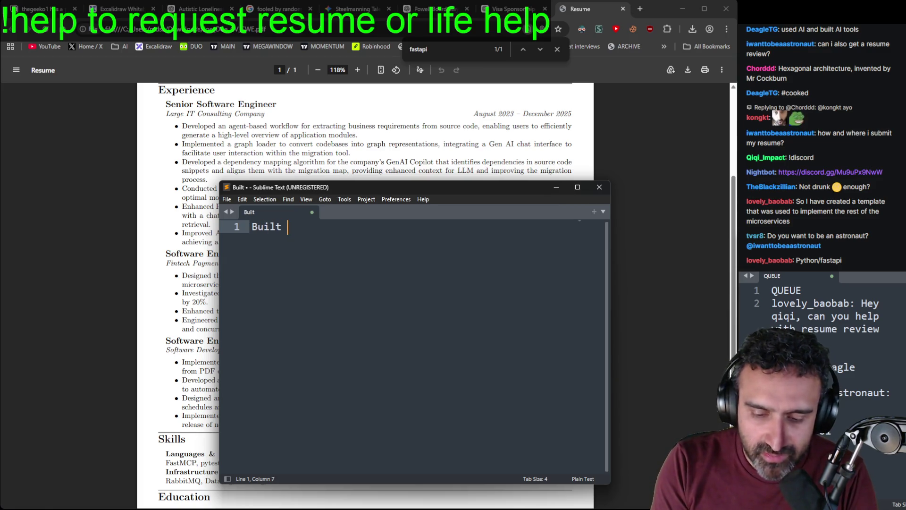
text(Python/FastP)
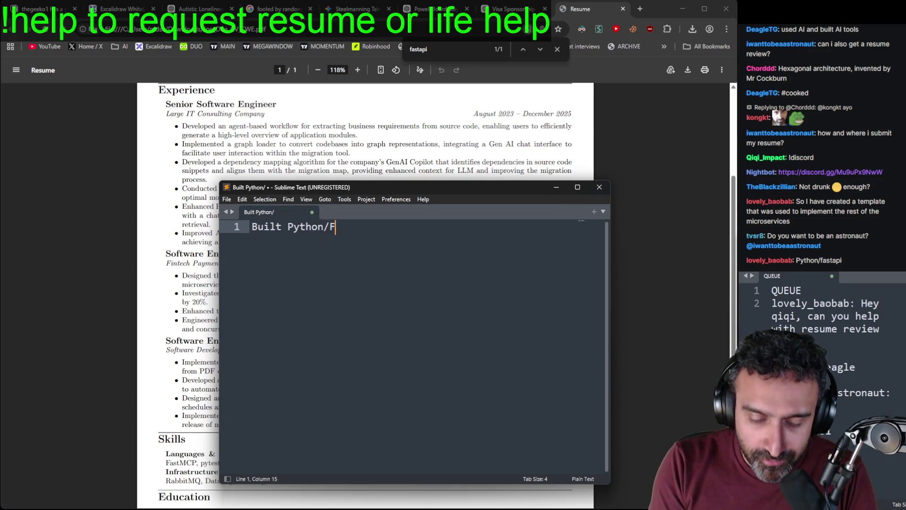
key(BackSpace)
text(API )
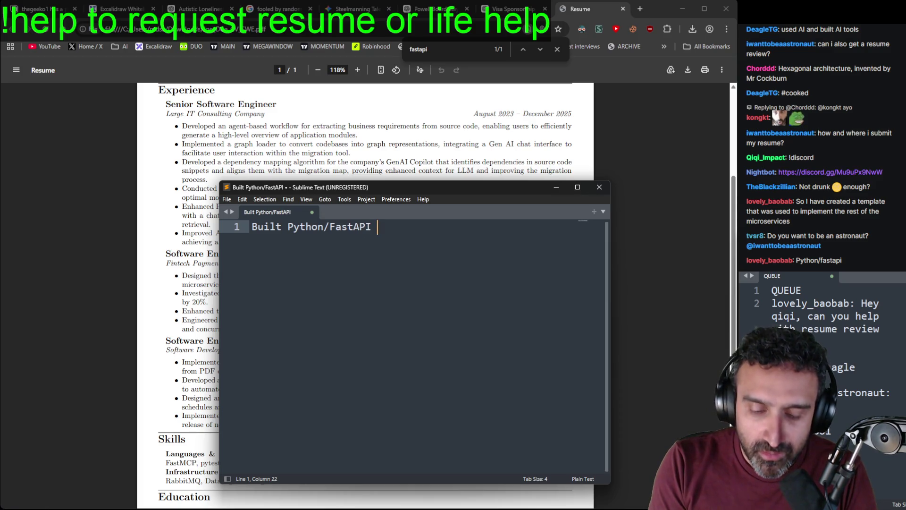
text(microservices )
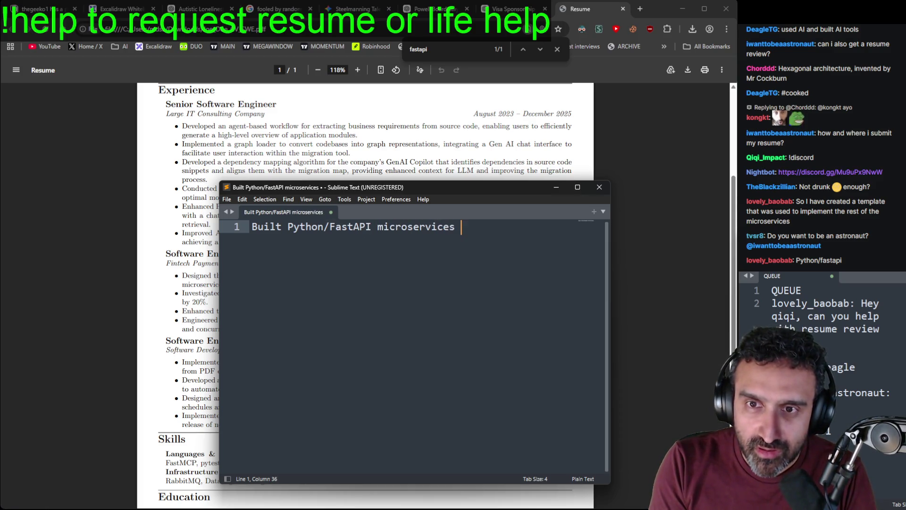
text(to)
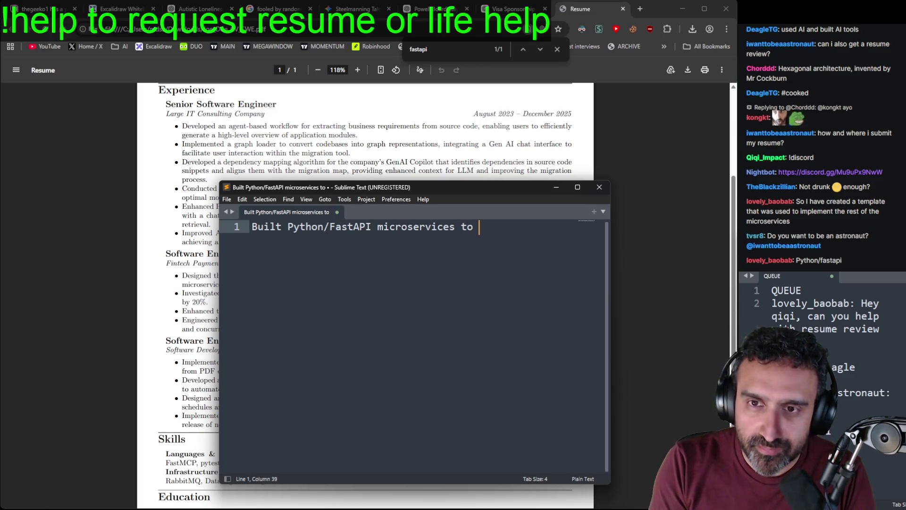
Step: Move the window aside, end the bullet with 'process payments', then clear the whole draft
mouse_move(476, 195)
mouse_down()
mouse_move(552, 381)
mouse_move(519, 320)
mouse_up()
click(327, 351)
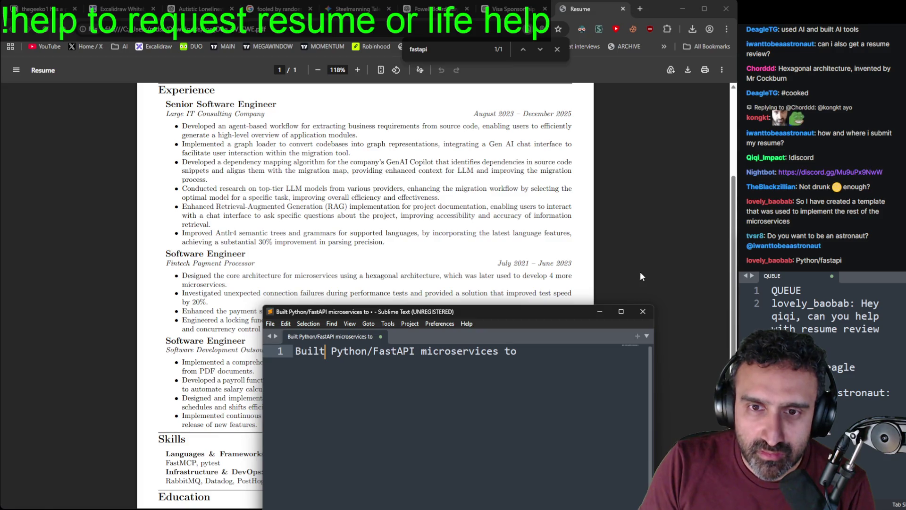
click(562, 355)
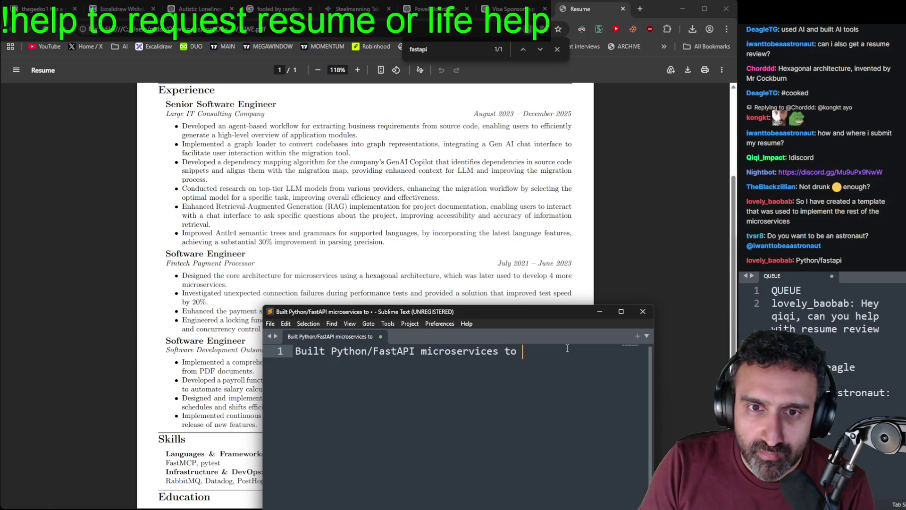
text(facilitat)
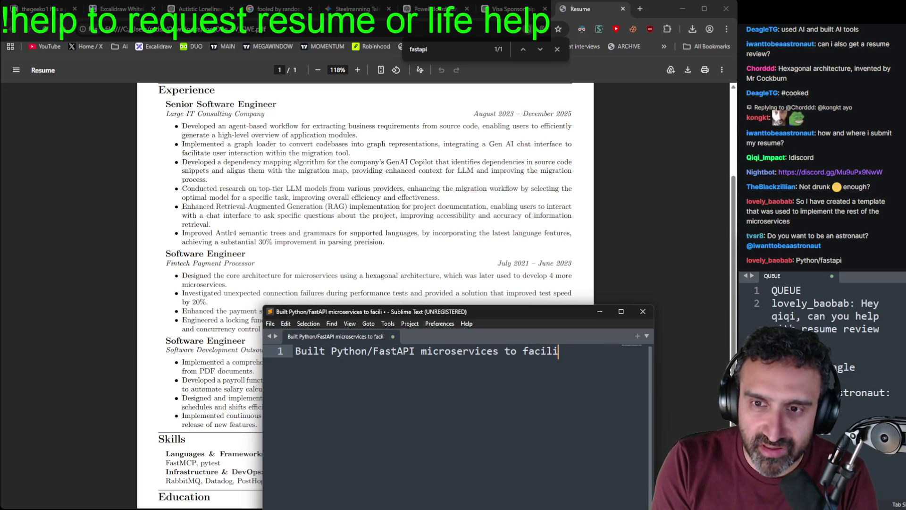
key(BackSpace)
text(te)
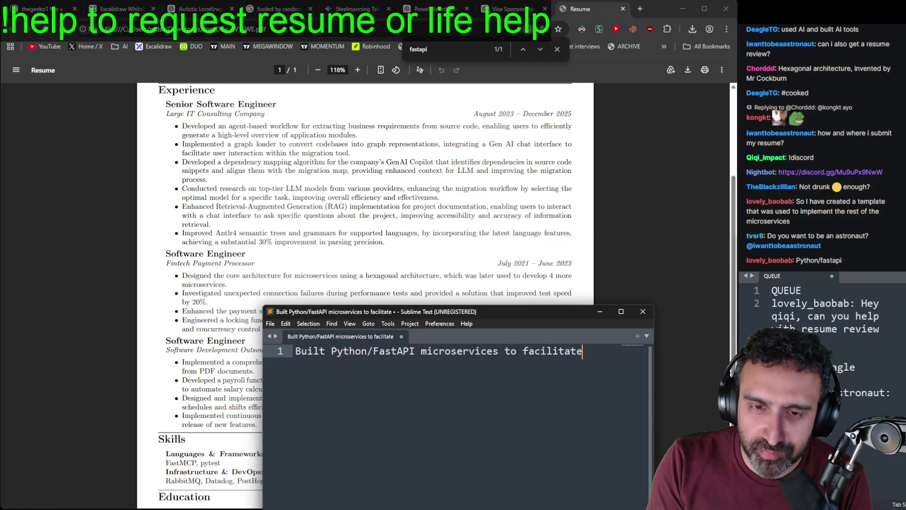
key(BackSpace)
key(BackSpace)
key(BackSpace)
key(BackSpace)
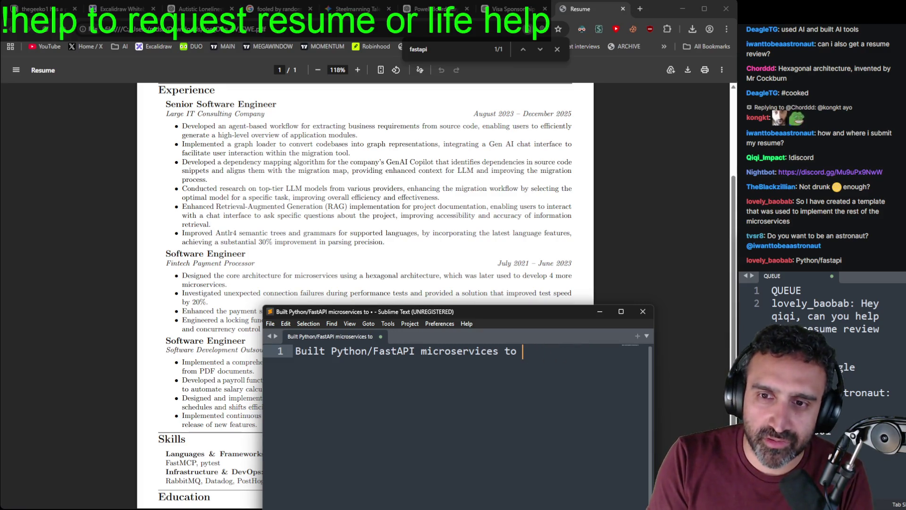
text(process payments)
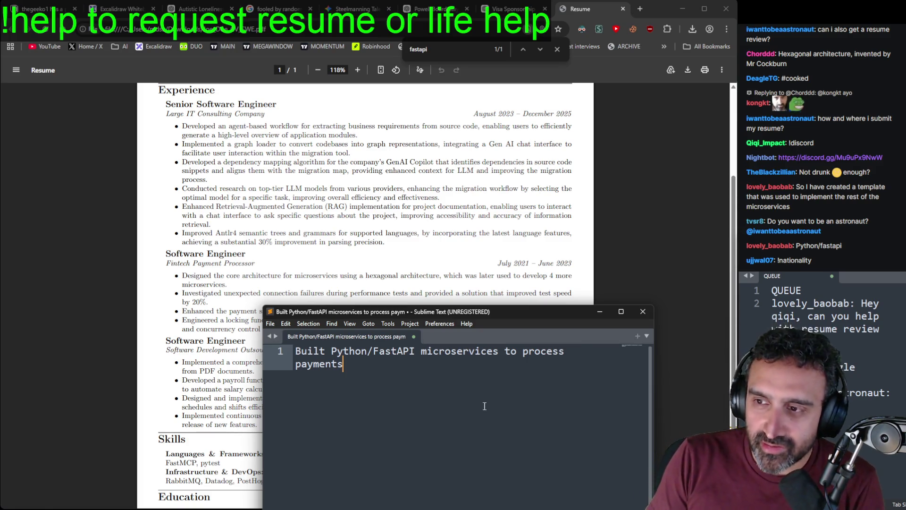
key(ctrl+a)
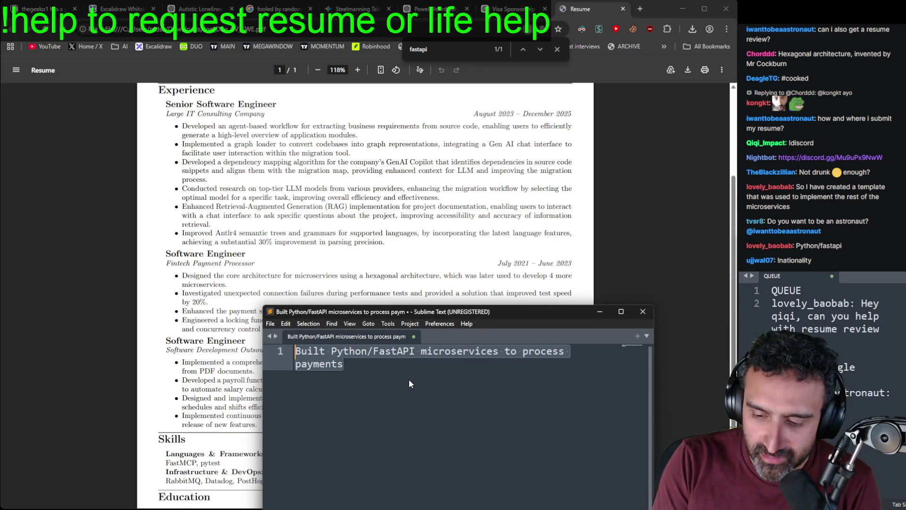
key(BackSpace)
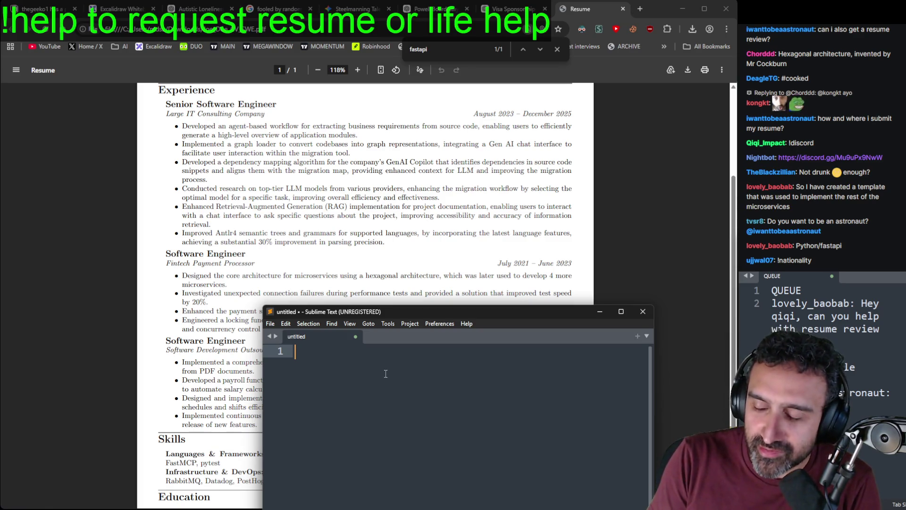
Step: Close the empty scratch tab and select the first Fintech Payment Processor bullet in the resume
click(356, 337)
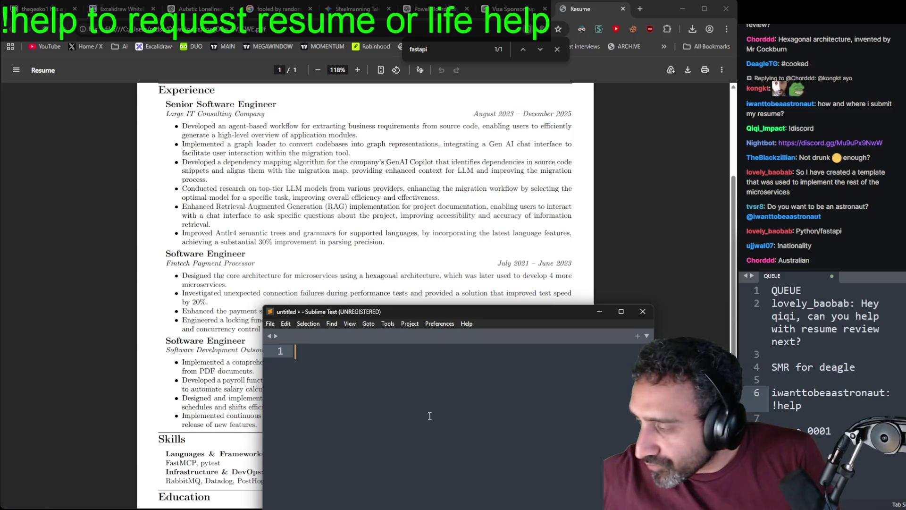
click(306, 295)
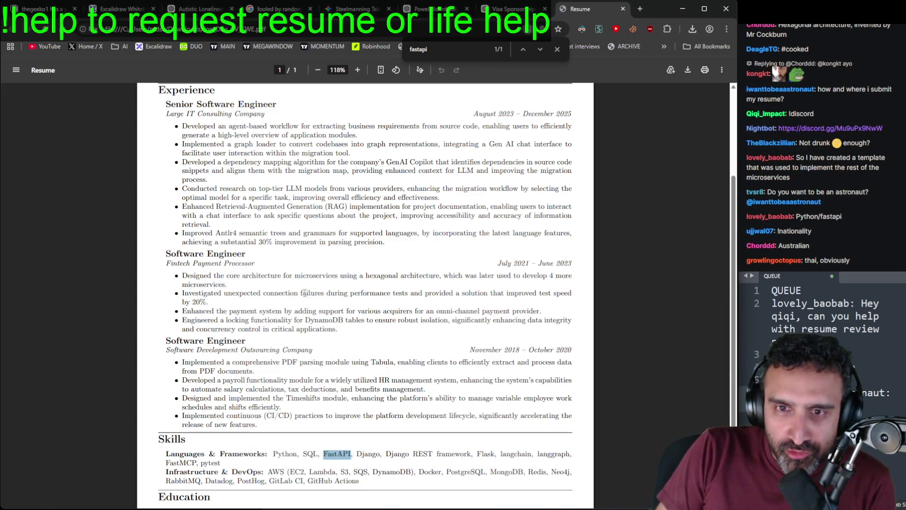
drag(226, 284, 182, 276)
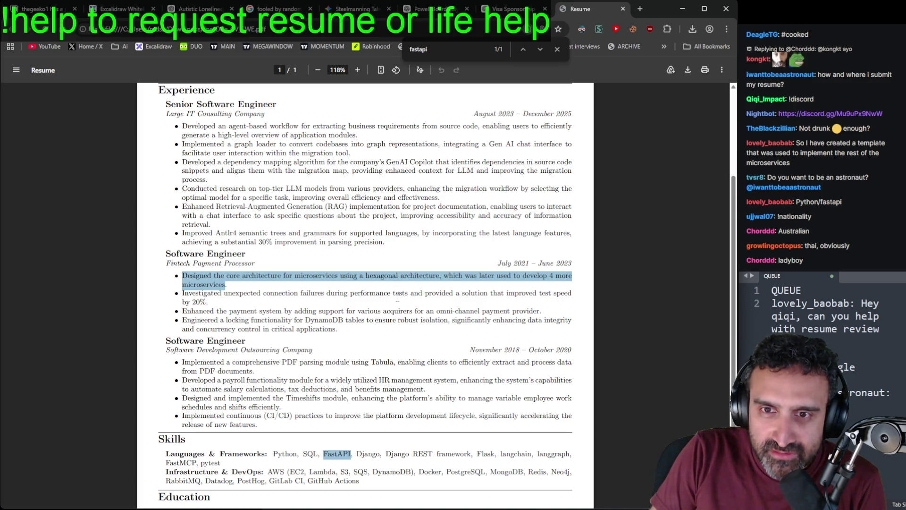
click(397, 300)
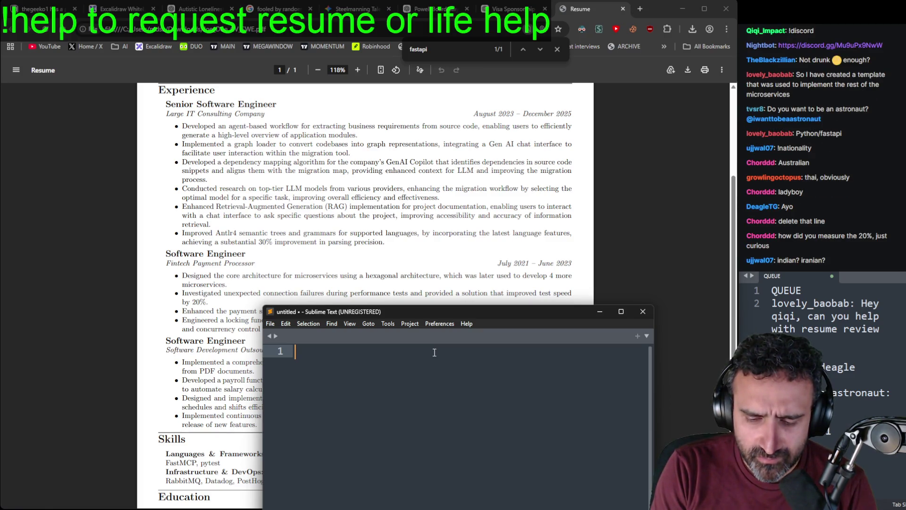
Step: Type 'Investigated and fixed test connection failures.' in the scratch buffer and select the line
text(In)
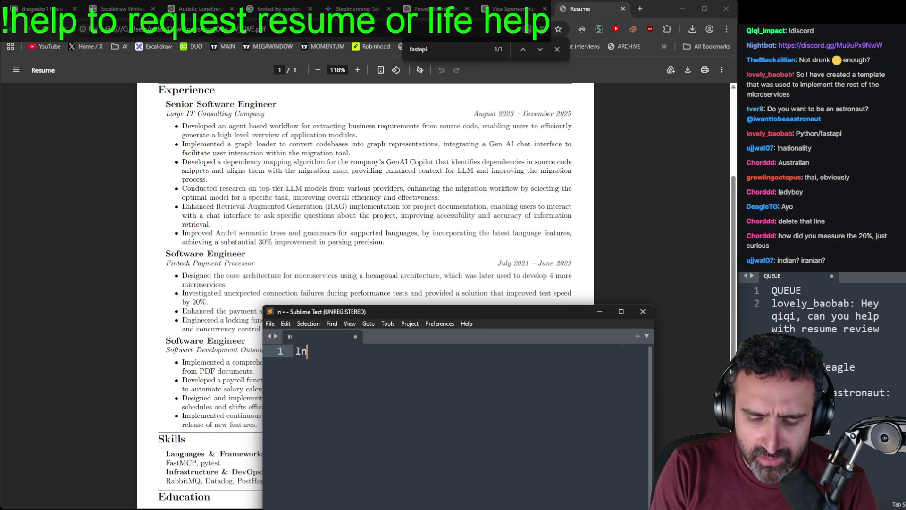
text(vestigated and )
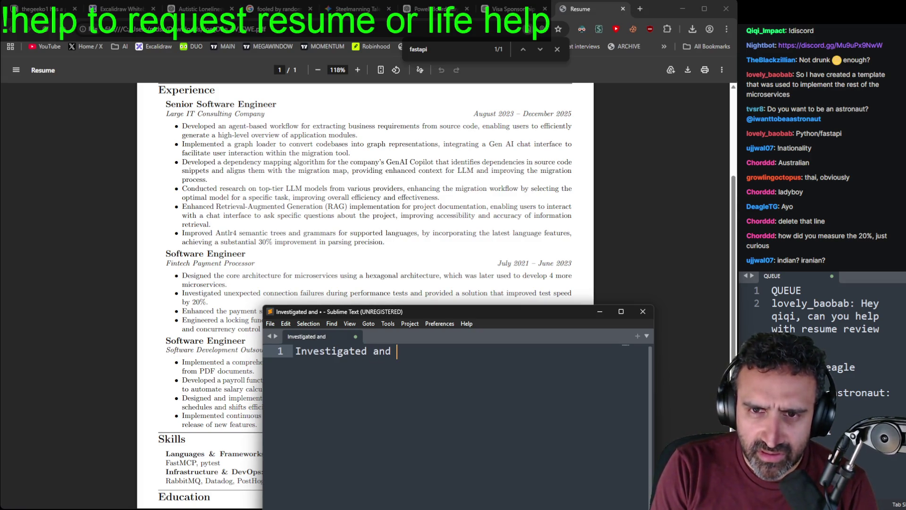
text(fixed )
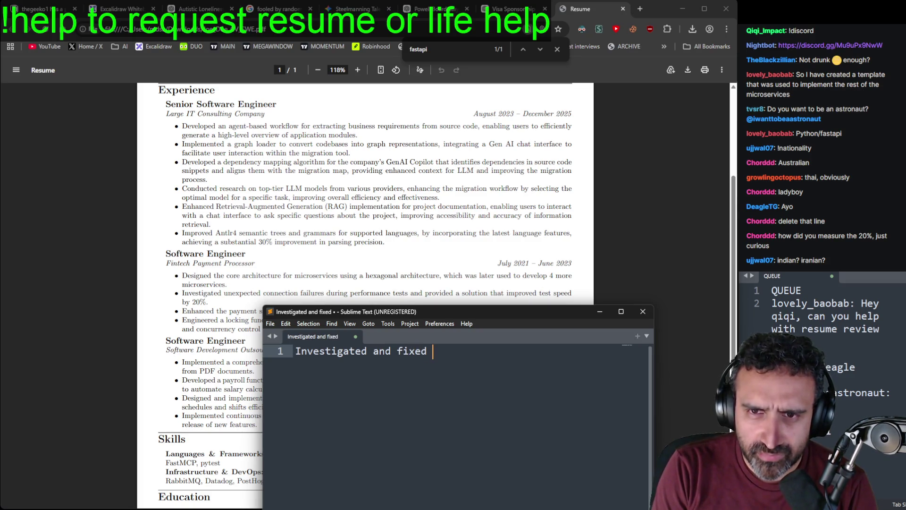
text(perfo)
key(BackSpace)
key(BackSpace)
key(BackSpace)
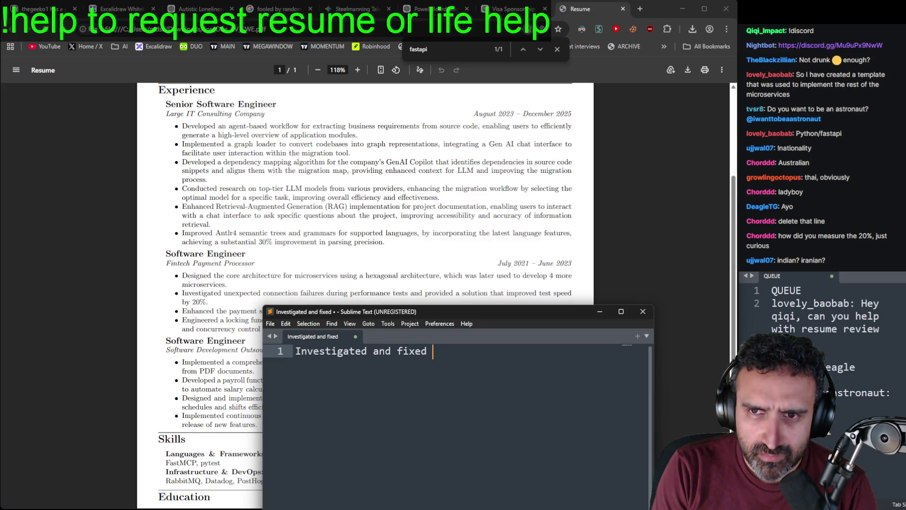
text(test conc)
key(BackSpace)
key(BackSpace)
key(BackSpace)
text(connection failures)
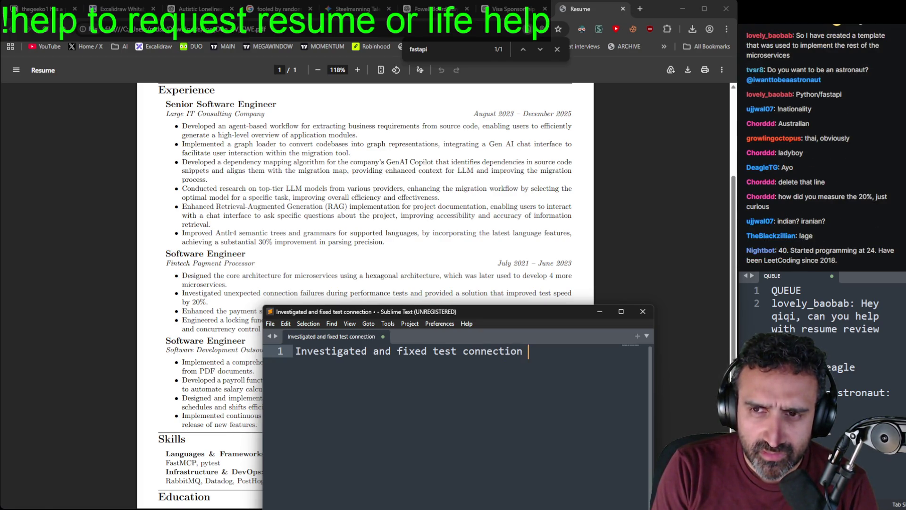
text(.)
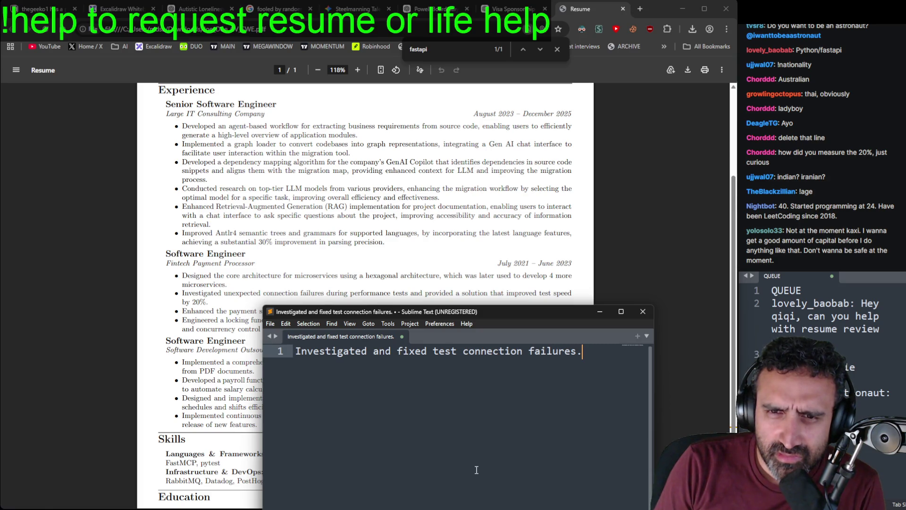
click(433, 353)
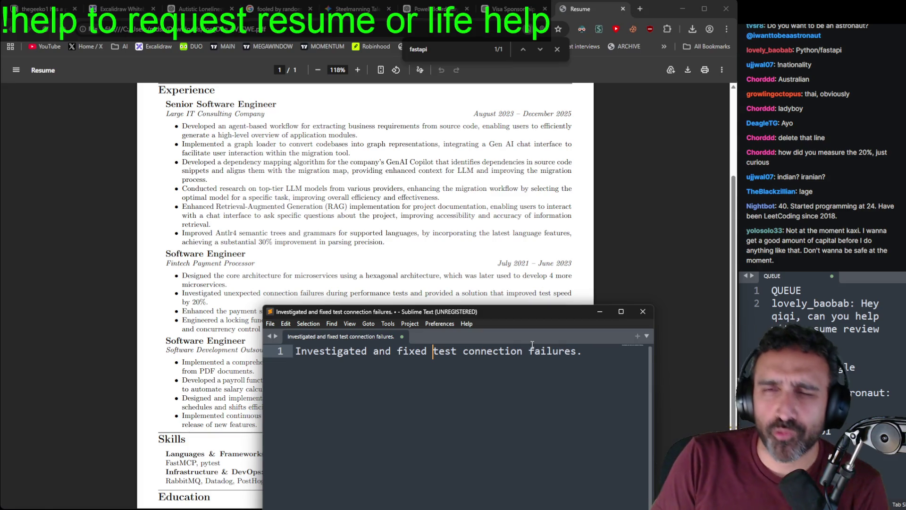
mouse_move(525, 367)
mouse_down()
mouse_move(351, 353)
mouse_move(305, 358)
mouse_up()
key(shift+Home)
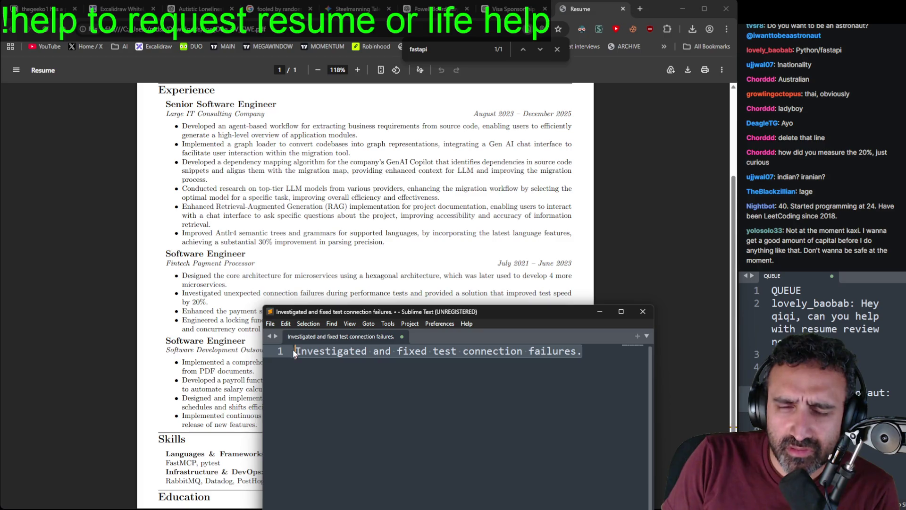
Step: Type 'Implemented performance tests using ______.' in the scratch file and select the line
text(Implemented)
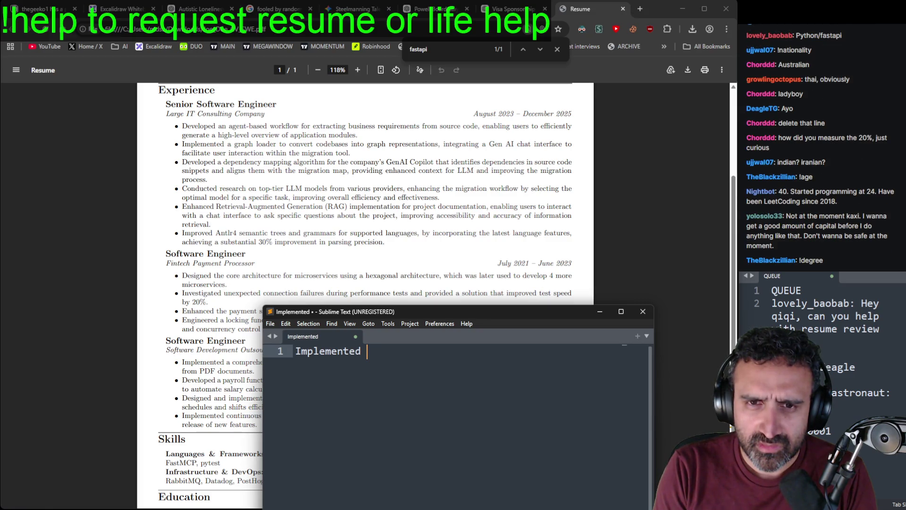
text(performa)
text(nt)
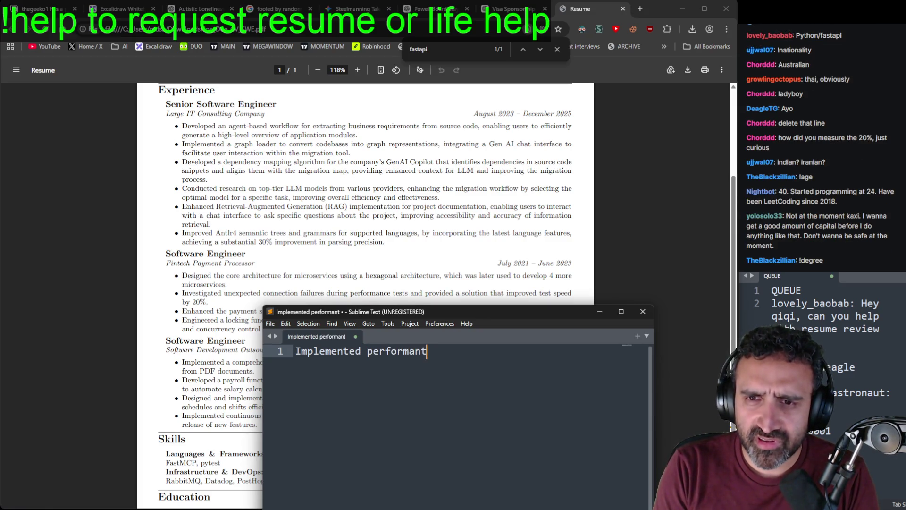
key(BackSpace)
text(ce tests using ___)
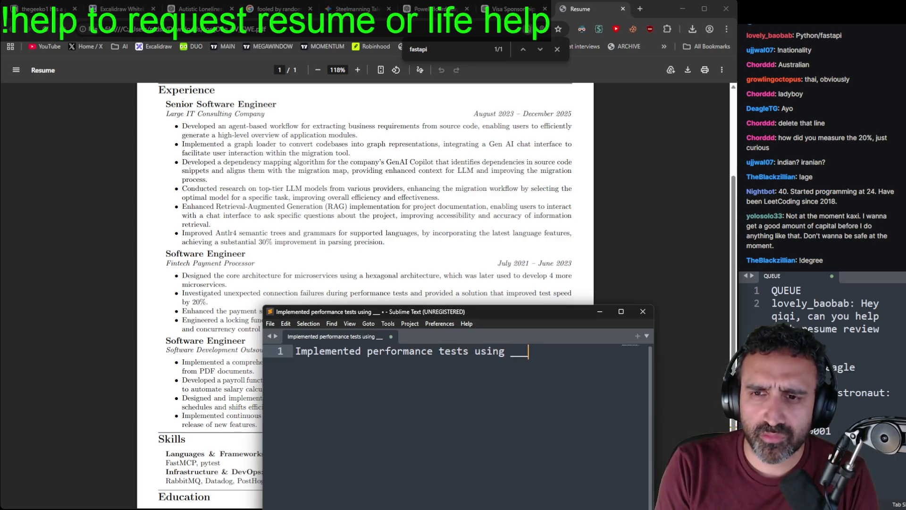
text(___.)
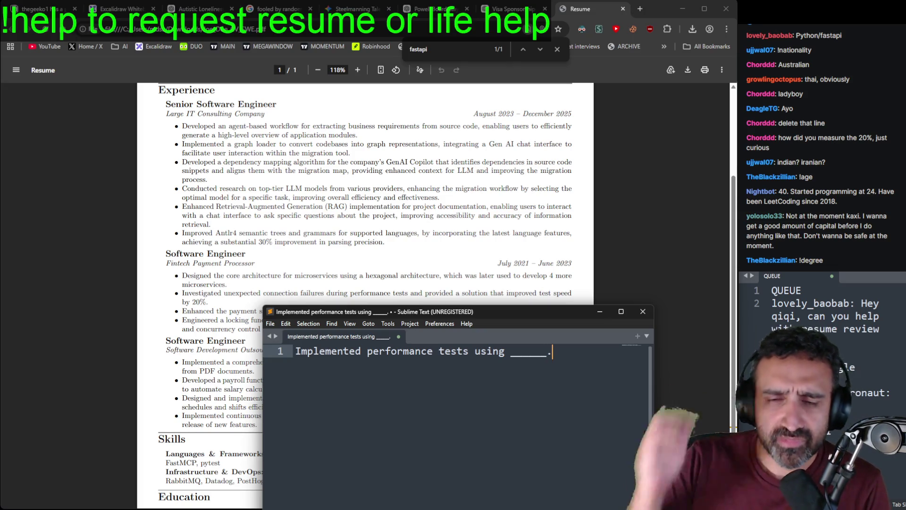
double_click(325, 352)
click(366, 352)
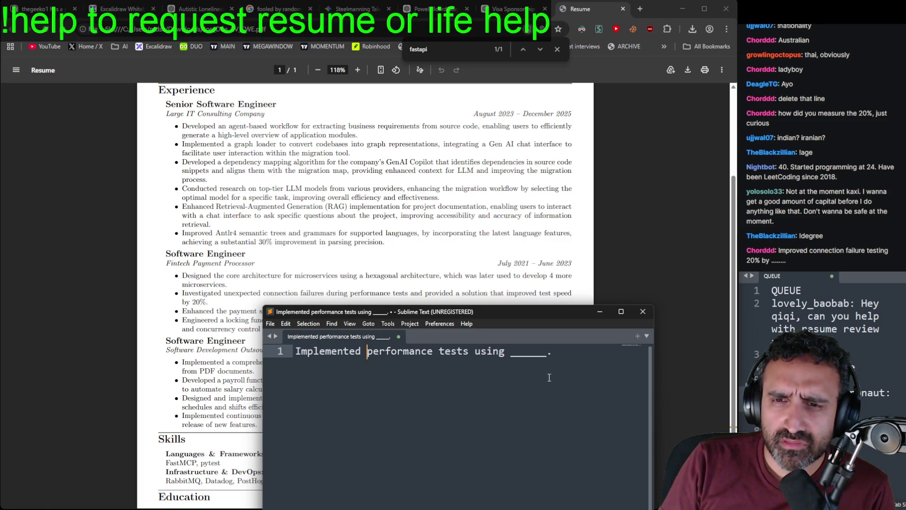
click(304, 354)
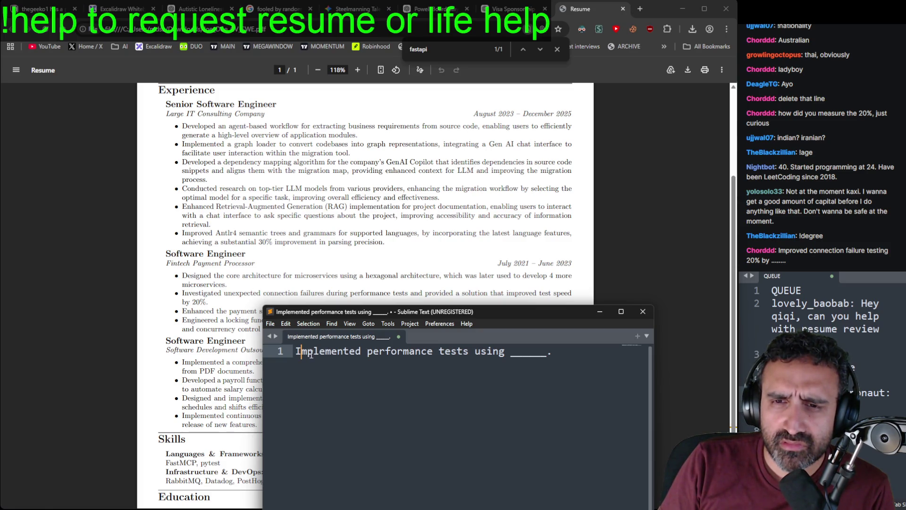
click(372, 352)
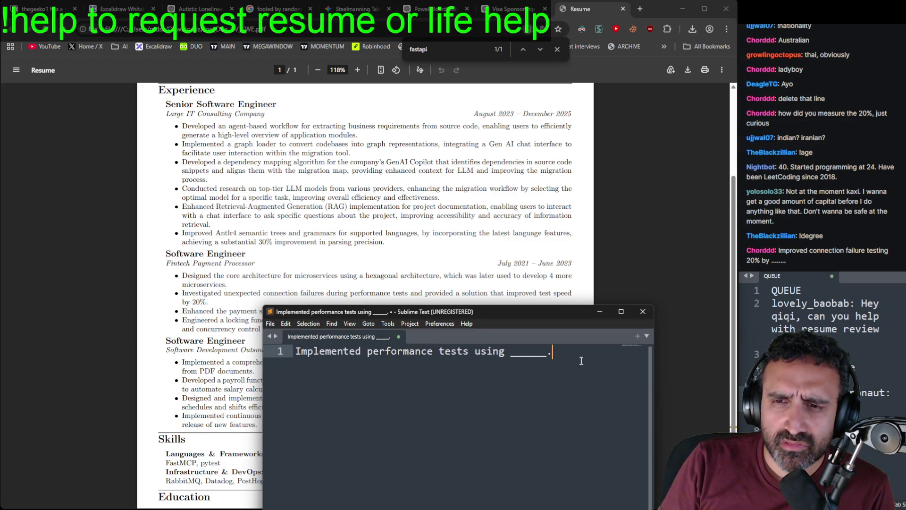
drag(559, 354, 293, 352)
Step: Return to the resume and select the connection-failures bullet
click(213, 340)
triple_click(188, 293)
click(188, 292)
Step: Select the connection-failures bullet ending with the 20% gain, then glance back at the draft
mouse_move(188, 292)
mouse_down()
mouse_move(334, 295)
mouse_move(275, 299)
mouse_up()
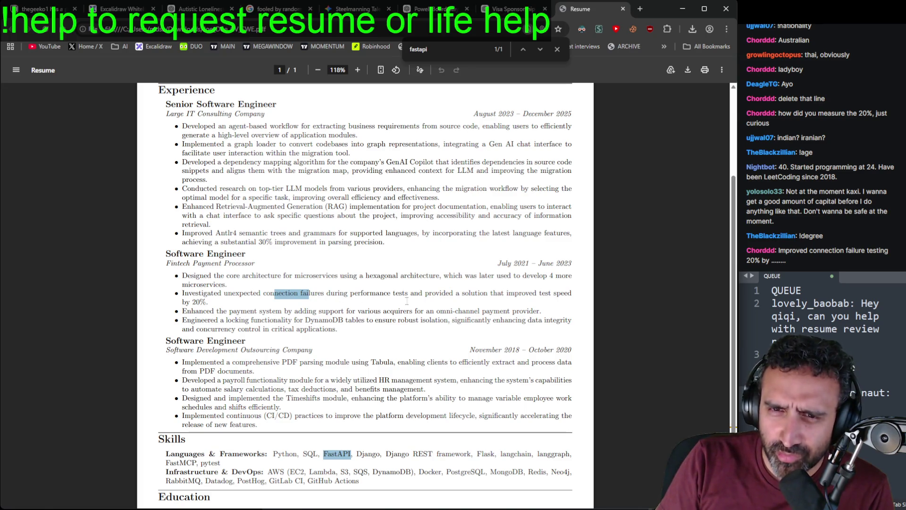
drag(219, 302, 182, 293)
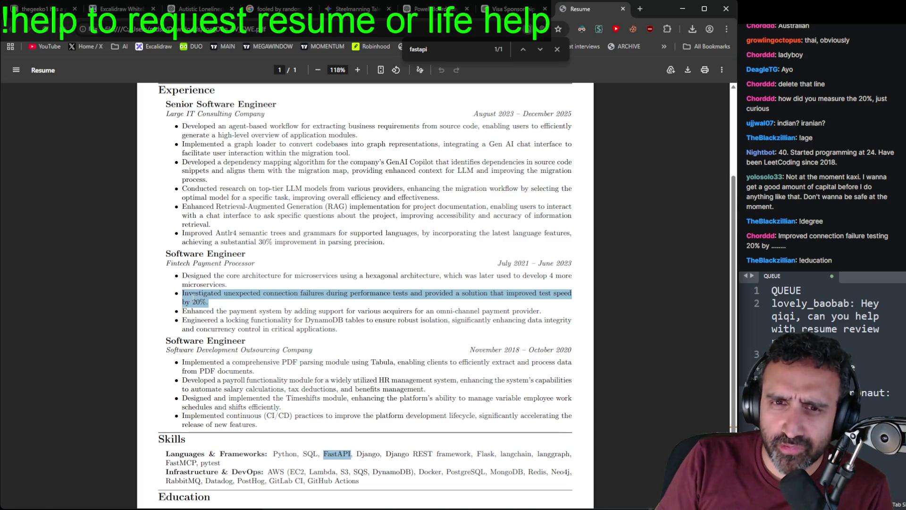
key(alt+Tab)
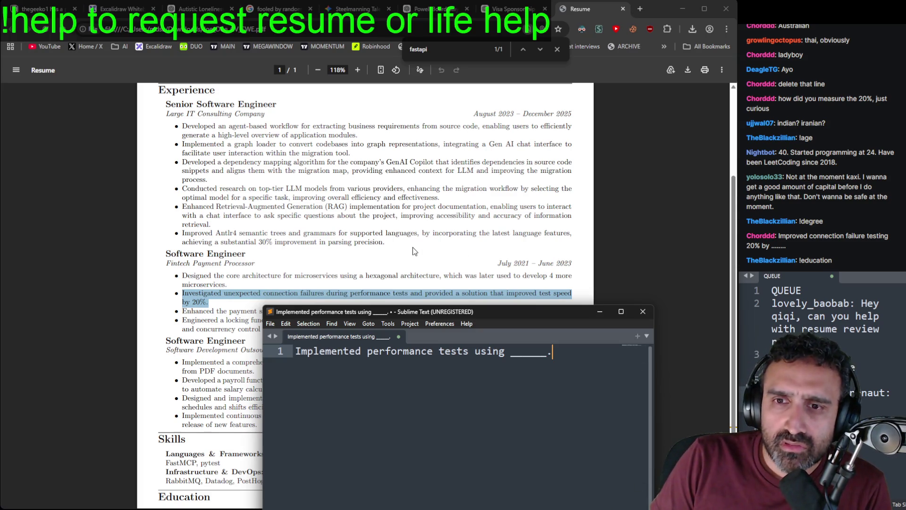
Step: Copy 'adding support for various acquirers for an omni-channel payment provider' from the payment-system bullet
click(246, 329)
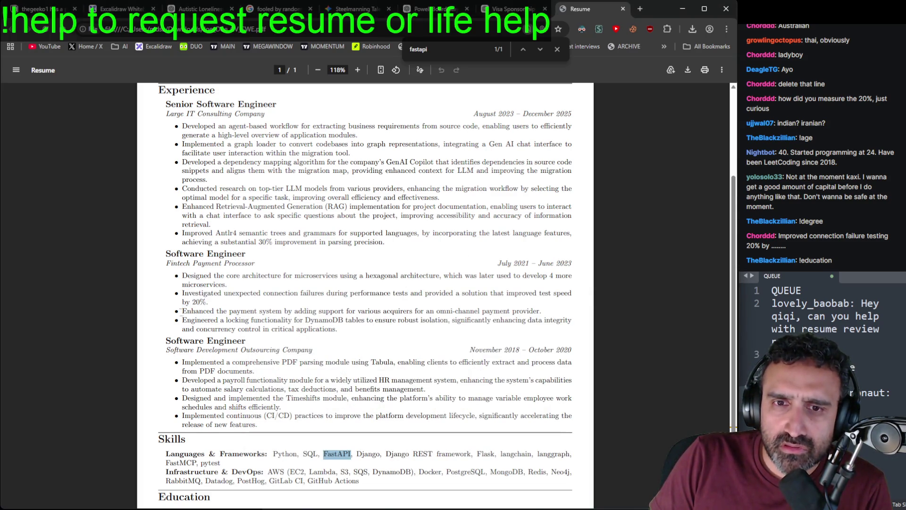
mouse_move(182, 312)
mouse_down()
mouse_move(396, 321)
mouse_move(426, 309)
mouse_move(547, 308)
mouse_up()
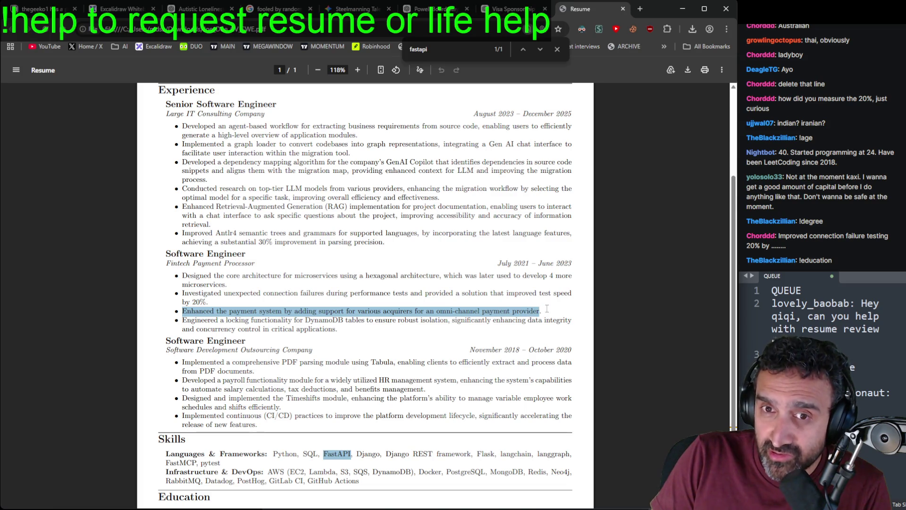
click(525, 314)
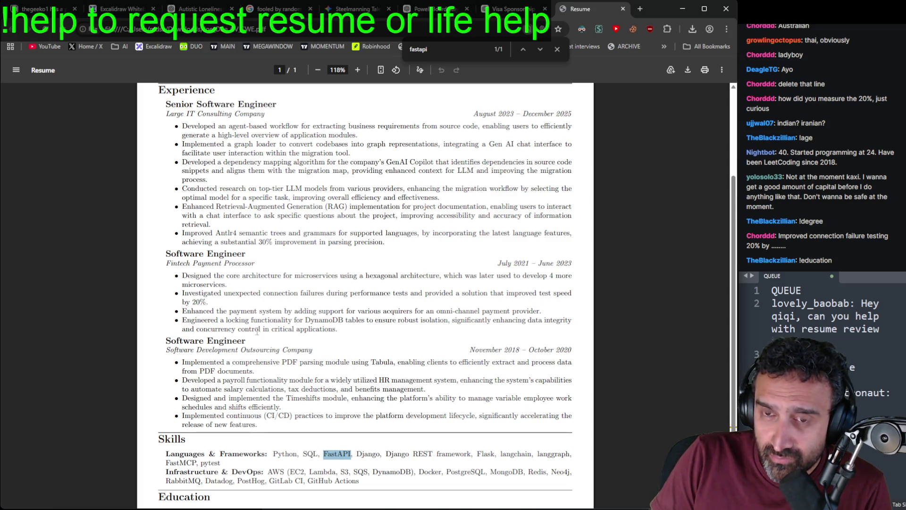
drag(283, 312, 182, 313)
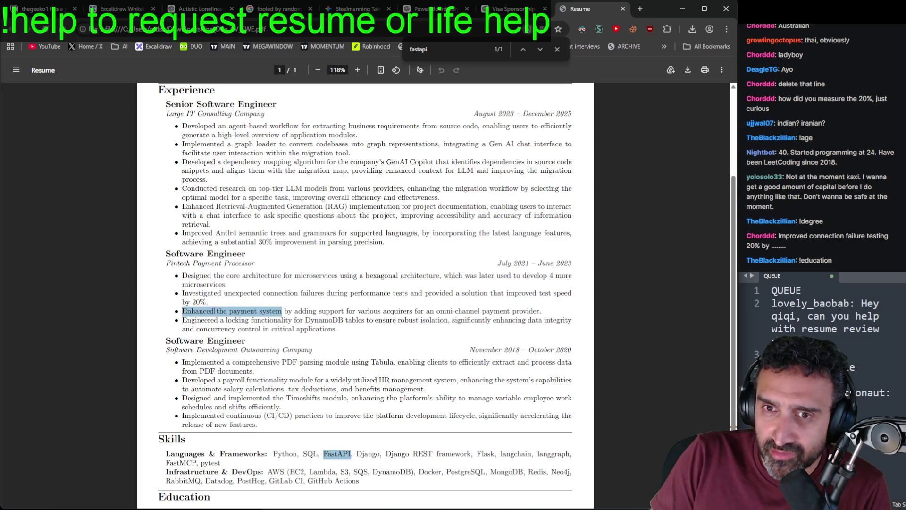
click(281, 319)
drag(540, 311, 294, 312)
key(ctrl+c)
key(alt+Tab)
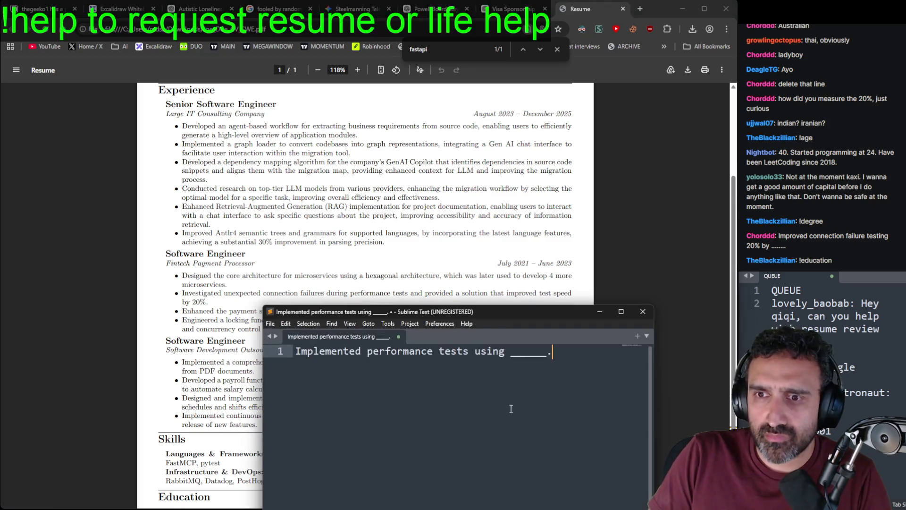
Step: Paste the copied phrase on a new line and change 'adding' to 'Added'
key(Return)
key(Return)
key(ctrl+v)
double_click(312, 376)
text(Added)
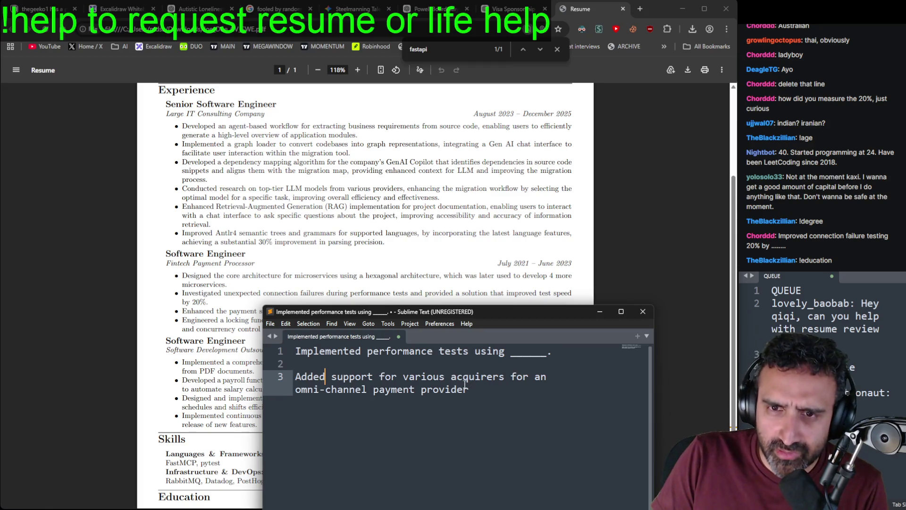
Step: Trim line 3 to 'Added support for an omni-channel payment provider', dropping 'various acquirers for'
click(491, 395)
click(475, 376)
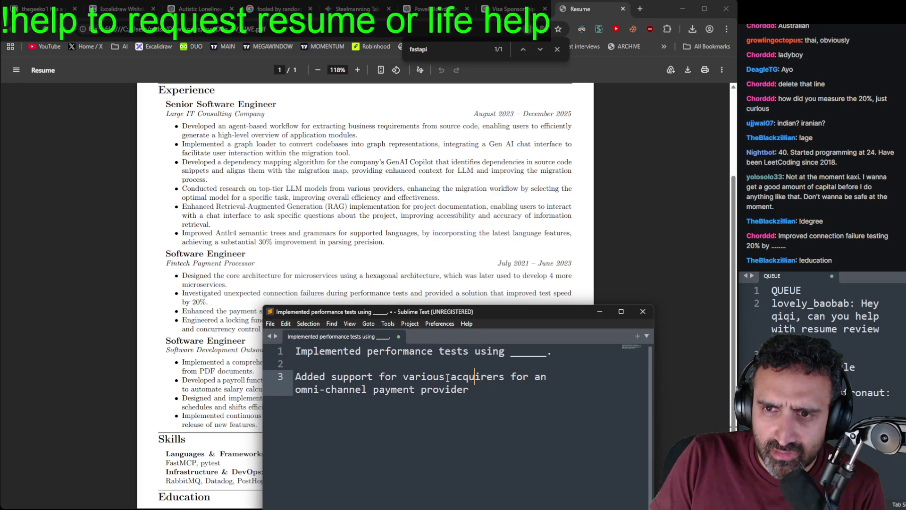
mouse_move(549, 376)
mouse_down()
mouse_move(453, 390)
mouse_move(402, 376)
mouse_up()
key(BackSpace)
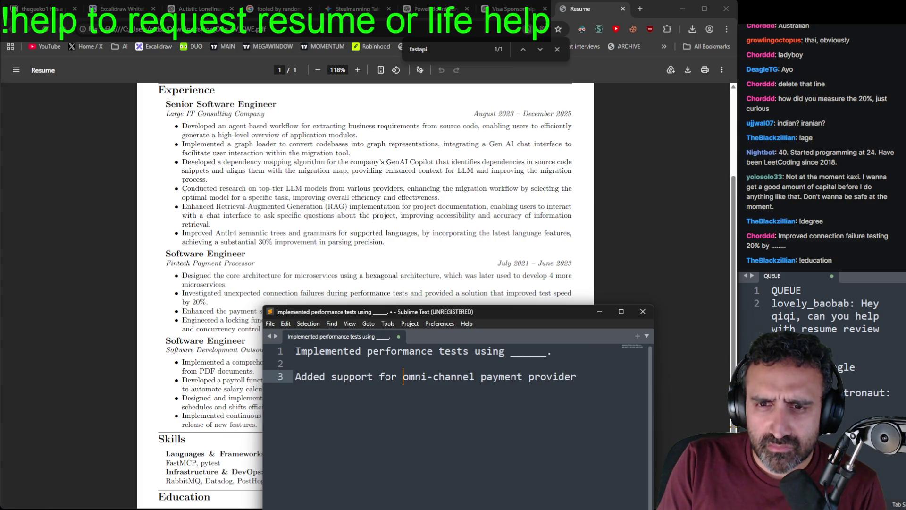
key(BackSpace)
key(BackSpace)
key(BackSpace)
key(BackSpace)
key(BackSpace)
key(BackSpace)
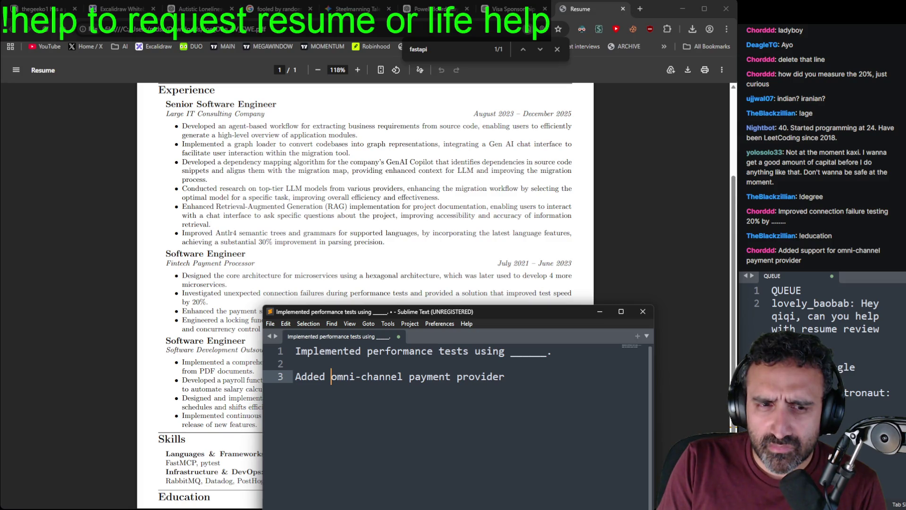
text(______)
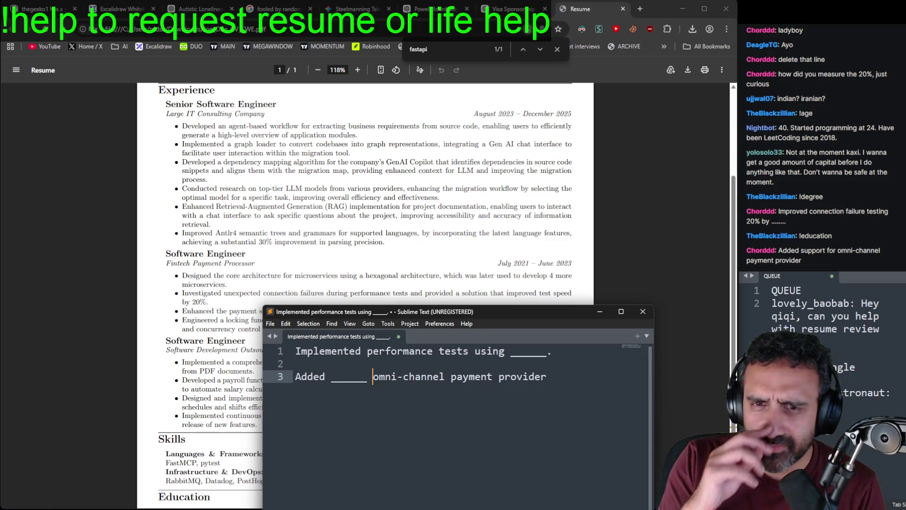
key(BackSpace)
key(BackSpace)
key(BackSpace)
text(support for an)
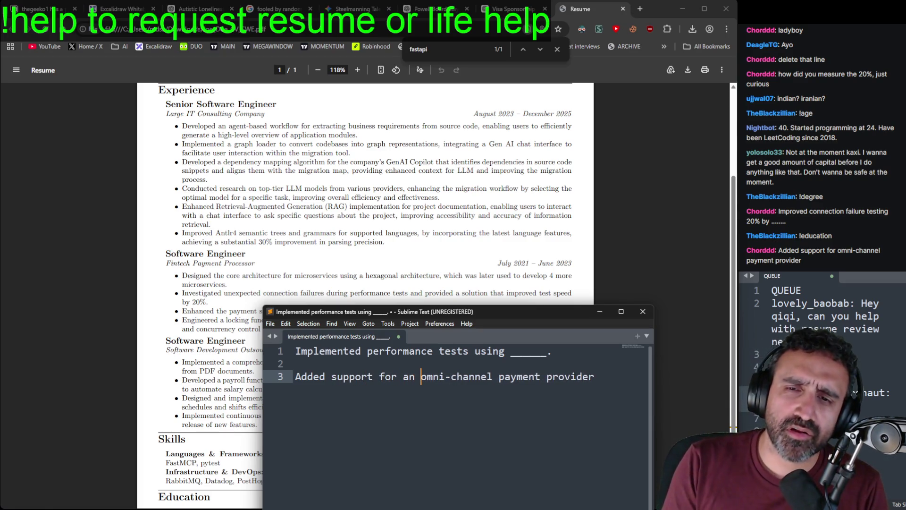
Step: Append ' using _____.' to line 3, then bring the resume back to the front
key(End)
text(u)
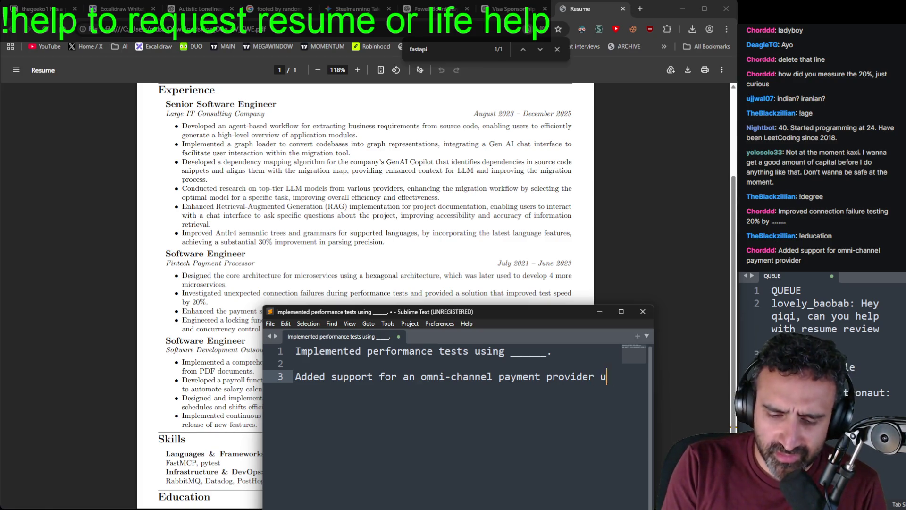
text(sing _____.)
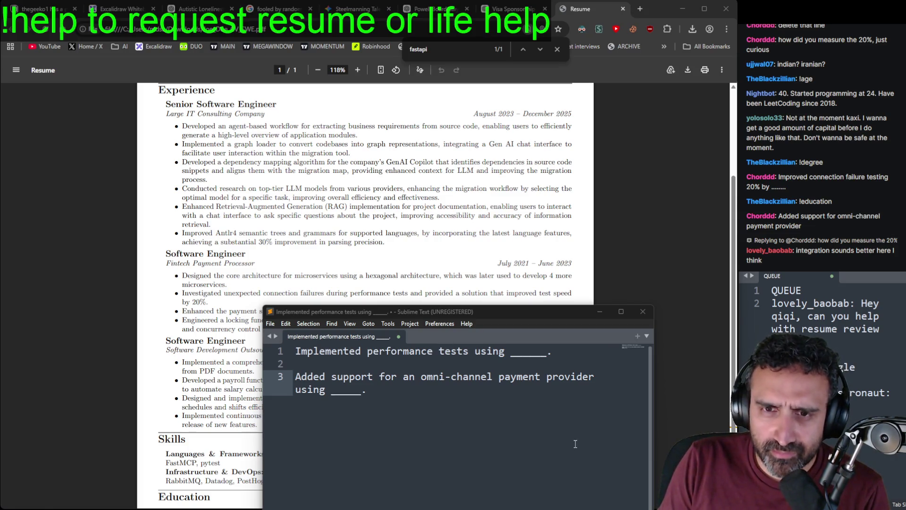
click(456, 410)
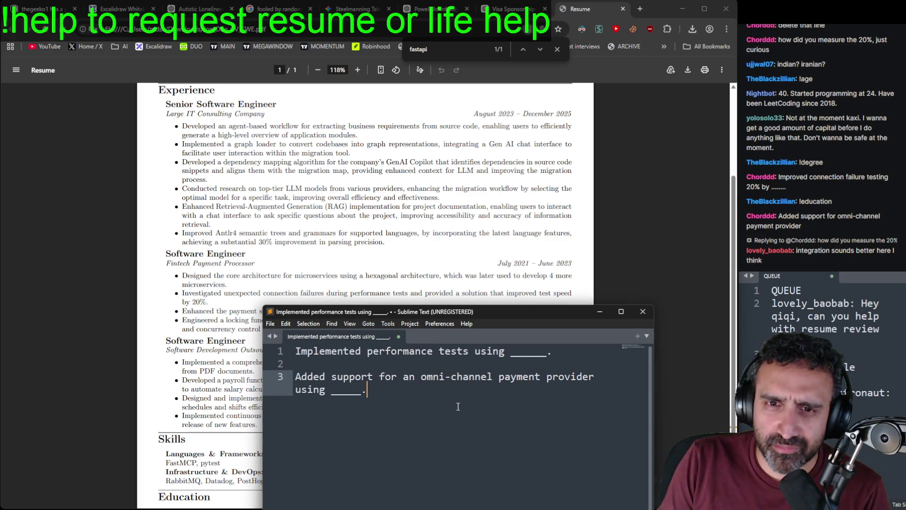
click(725, 361)
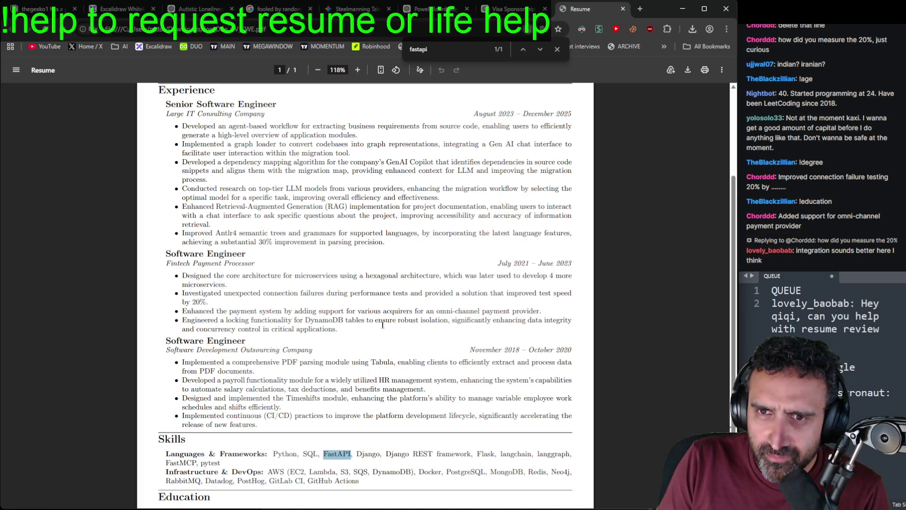
Step: Select the DynamoDB bullet's impact clause, then scroll down and select 'PDF parsing module'
mouse_move(336, 330)
mouse_down()
mouse_move(543, 312)
mouse_move(448, 325)
mouse_up()
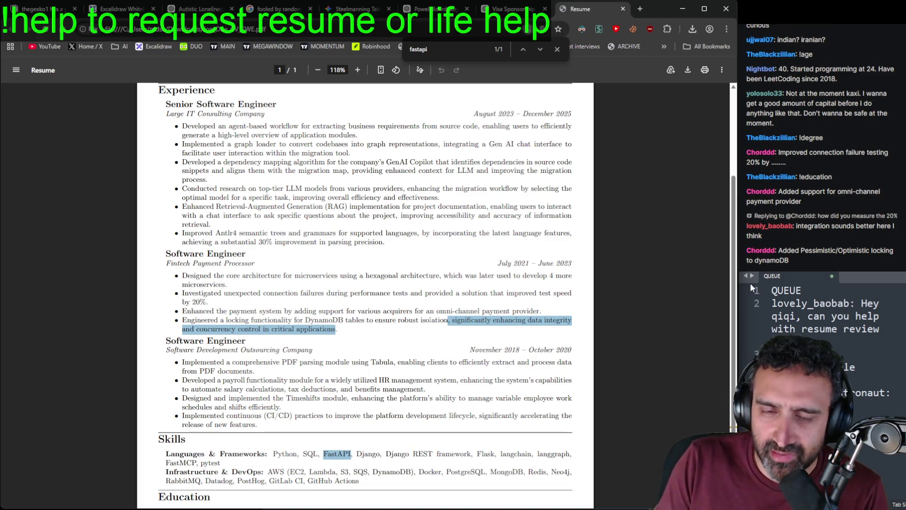
scroll(608, 329, down, 1)
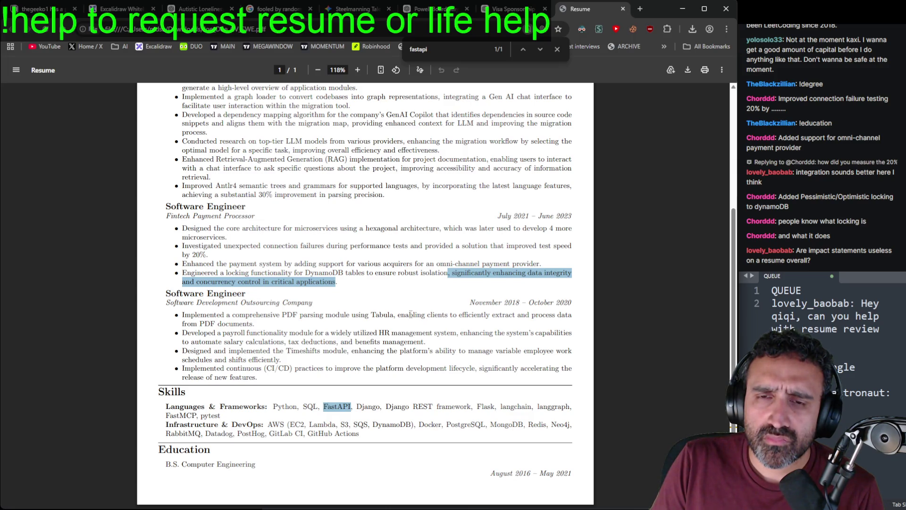
mouse_move(255, 325)
mouse_down()
mouse_move(417, 315)
mouse_move(398, 316)
mouse_up()
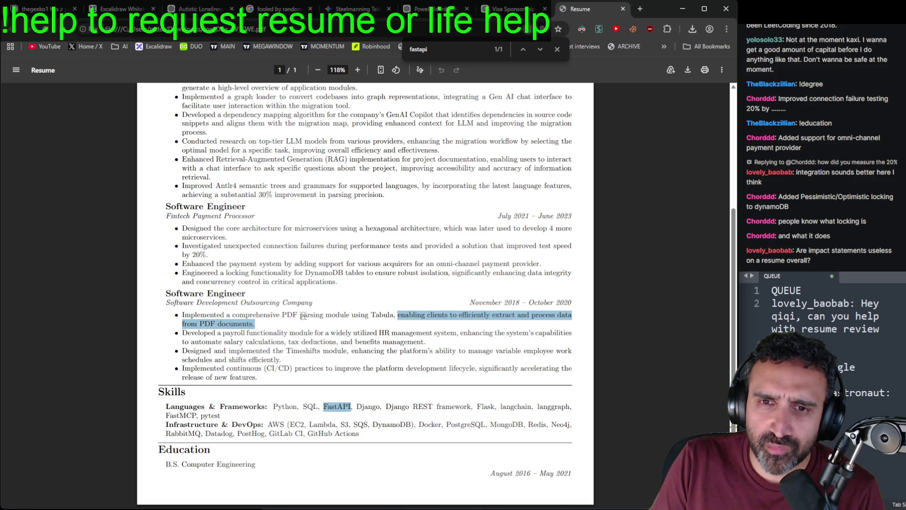
drag(282, 315, 348, 319)
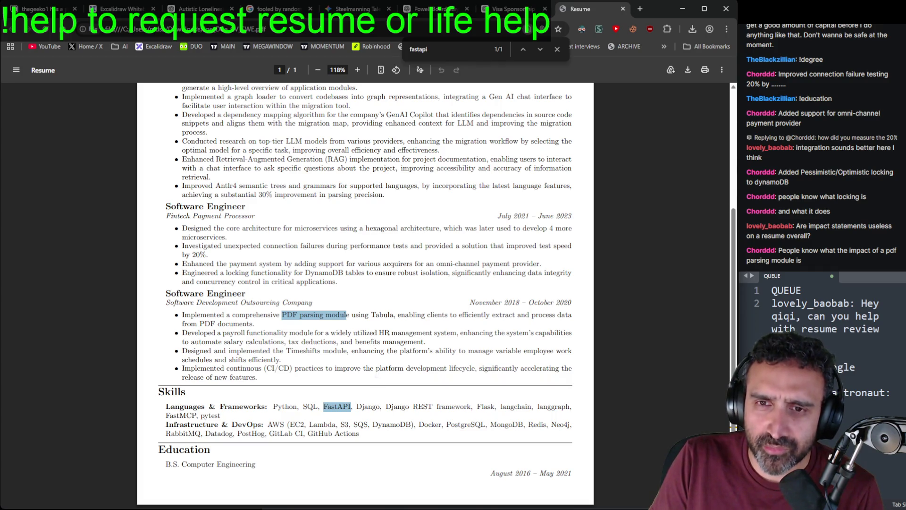
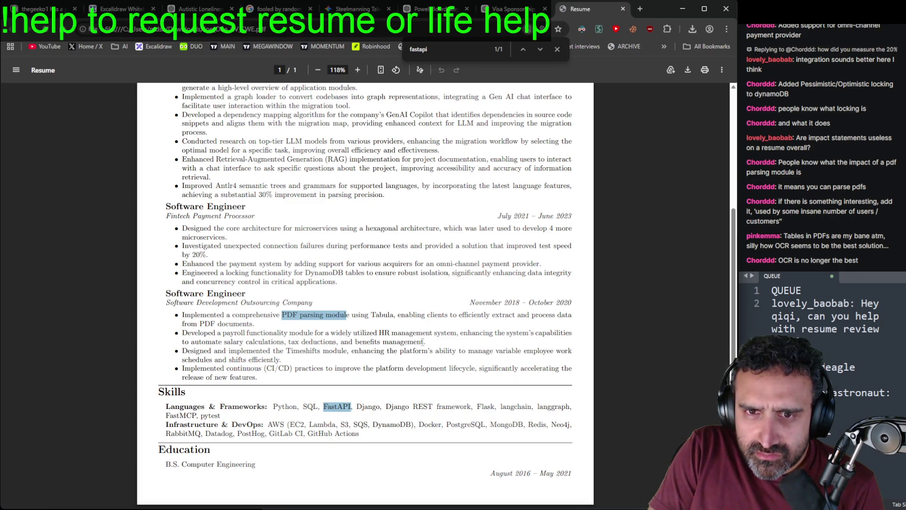
Step: Clear the parsing-bullet highlights and highlight 'a widely utilized HR management system' in the payroll bullet
mouse_move(396, 311)
mouse_down()
mouse_move(188, 336)
mouse_move(257, 325)
mouse_move(180, 312)
mouse_up()
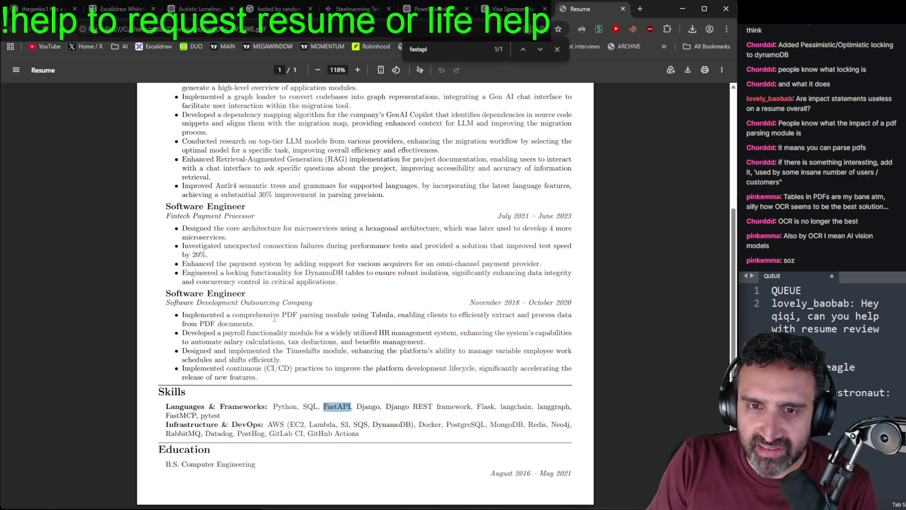
double_click(256, 316)
click(264, 316)
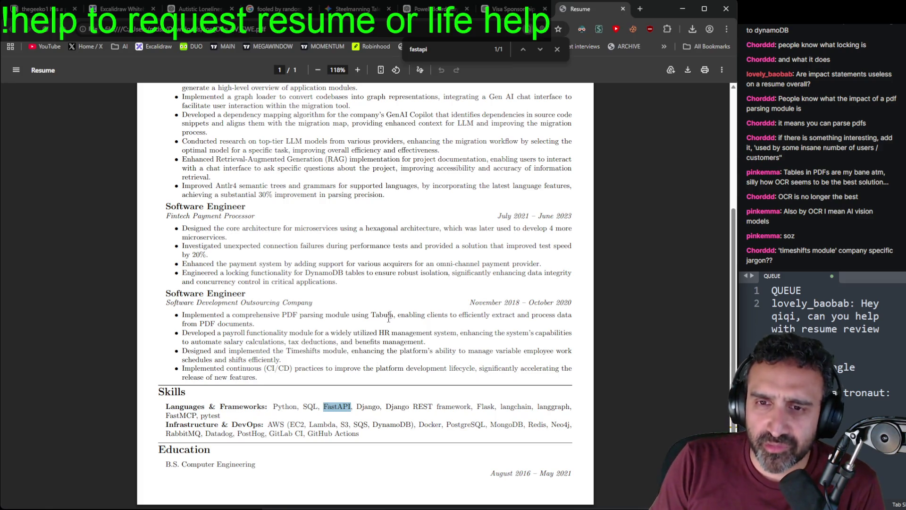
mouse_move(457, 333)
mouse_down()
mouse_move(309, 333)
mouse_move(317, 333)
mouse_up()
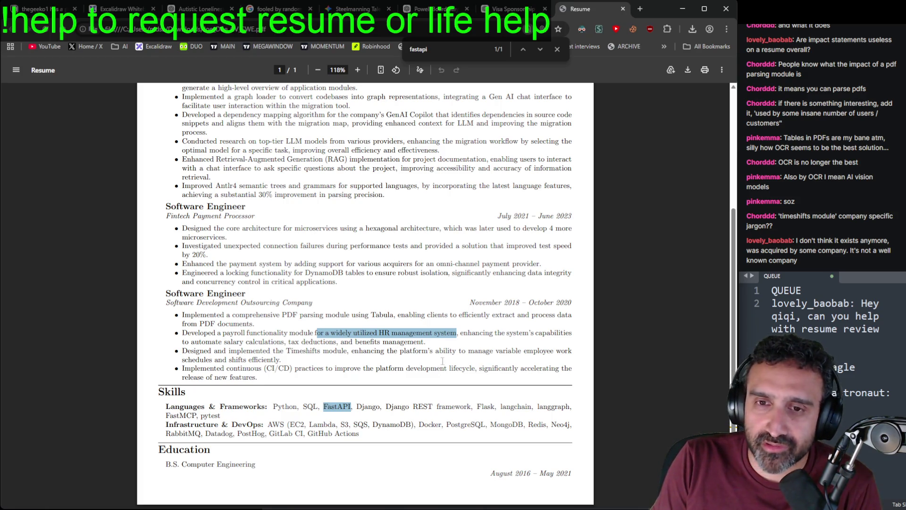
click(425, 353)
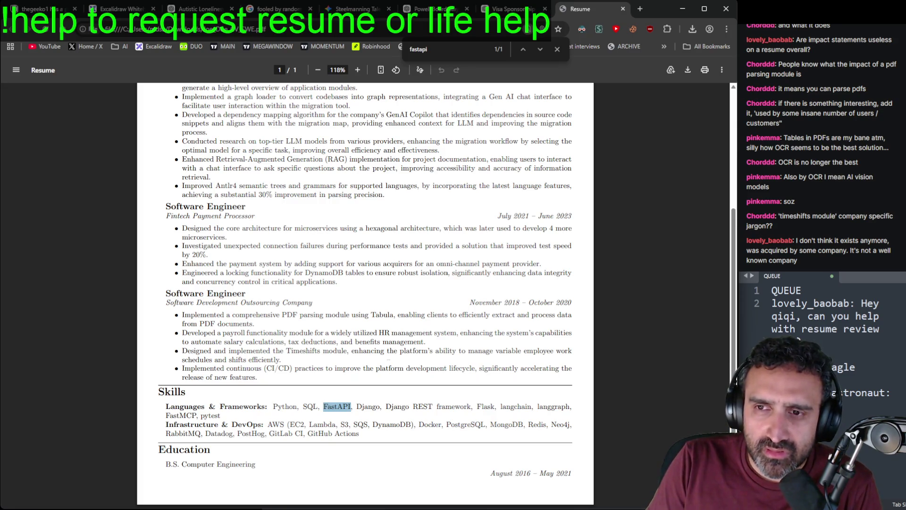
Step: Highlight the word Timeshifts, then the whole Timeshifts bullet, and clear it
mouse_move(300, 315)
mouse_down()
mouse_move(325, 371)
mouse_move(282, 360)
mouse_up()
click(296, 357)
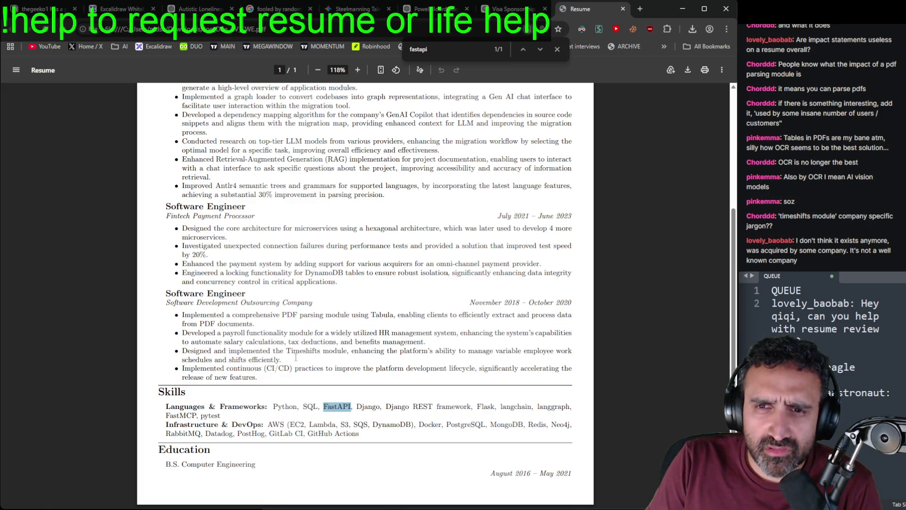
double_click(297, 352)
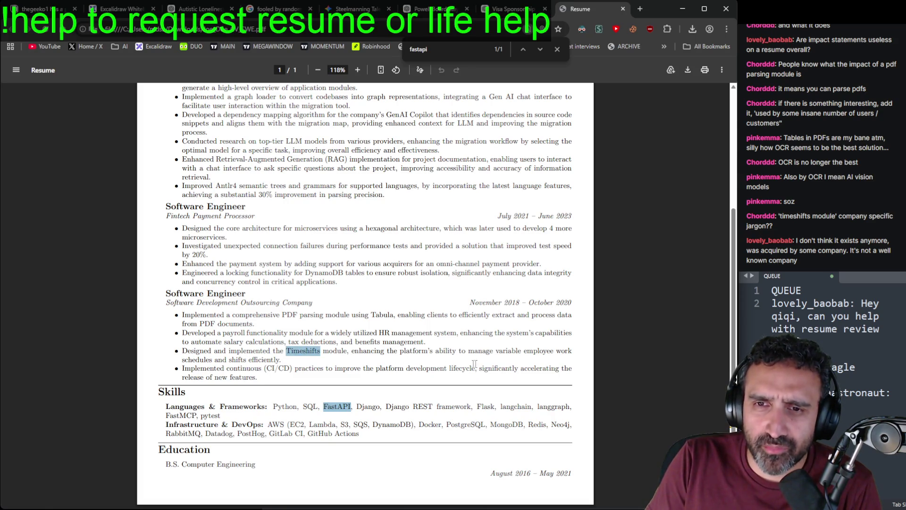
drag(282, 360, 182, 350)
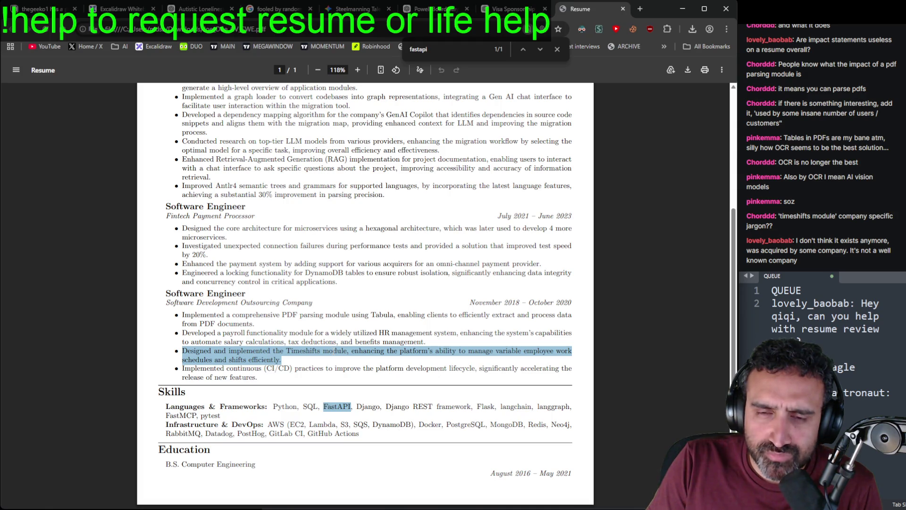
click(299, 370)
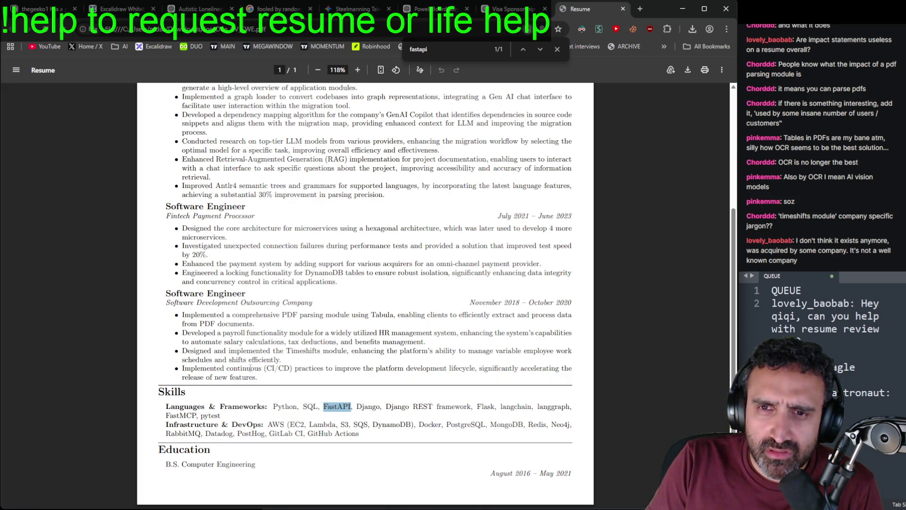
Step: Highlight 'continuous', 'CI/CD' and 'Implemented' on the CI/CD line
double_click(251, 368)
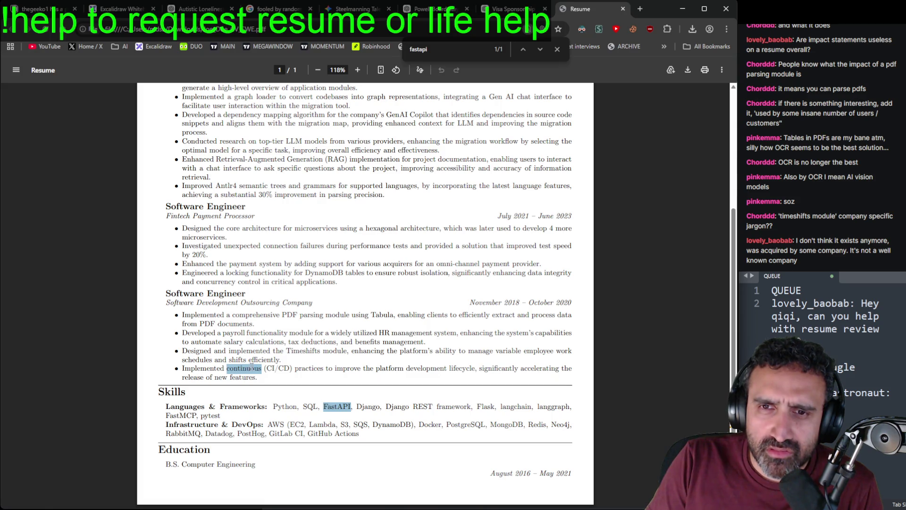
drag(264, 368, 270, 368)
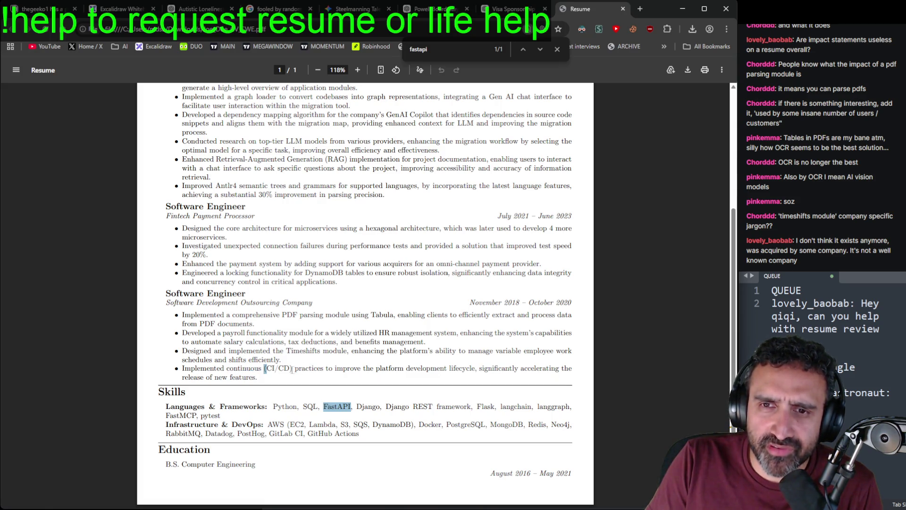
double_click(211, 368)
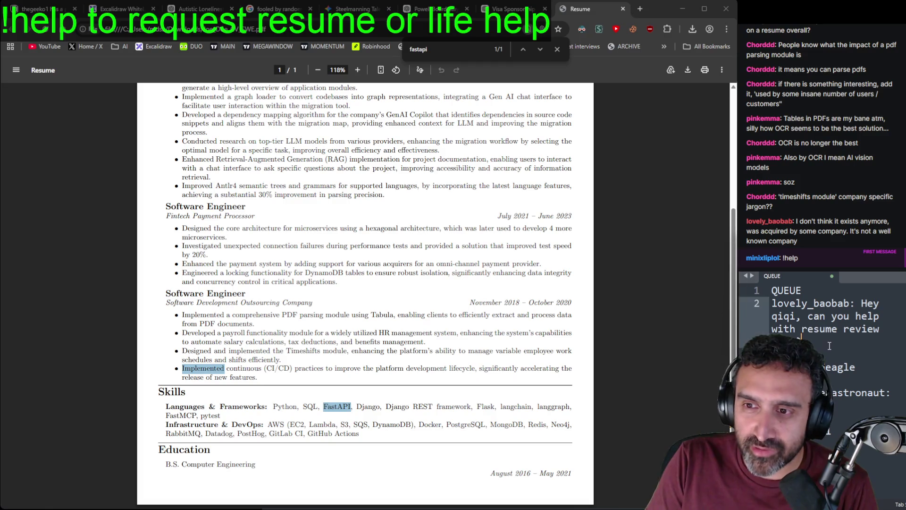
click(899, 396)
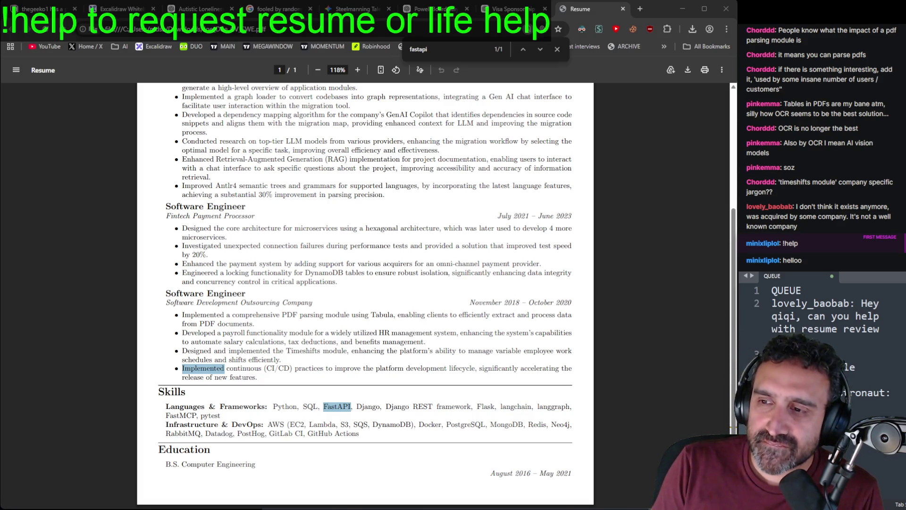
click(489, 376)
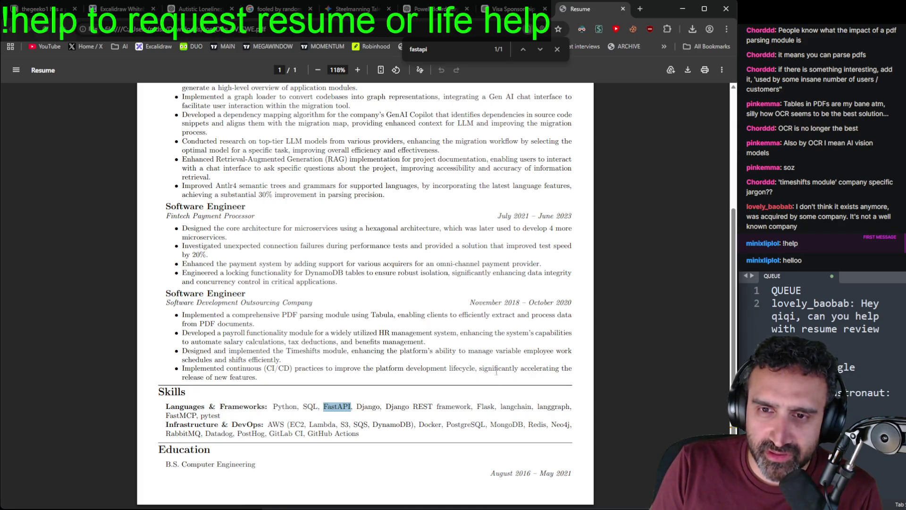
mouse_move(479, 369)
mouse_down()
mouse_move(374, 388)
mouse_move(265, 368)
mouse_move(275, 377)
mouse_move(432, 379)
mouse_move(438, 370)
mouse_move(324, 377)
mouse_up()
click(433, 379)
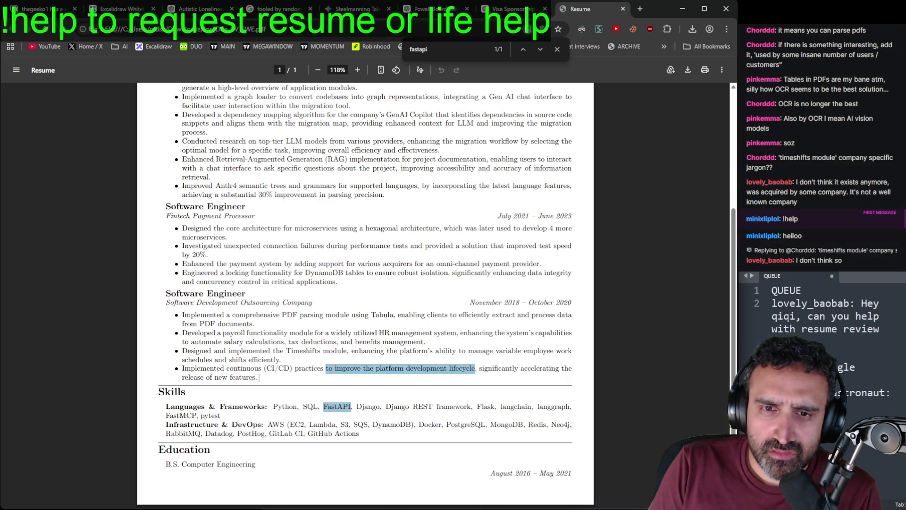
click(259, 378)
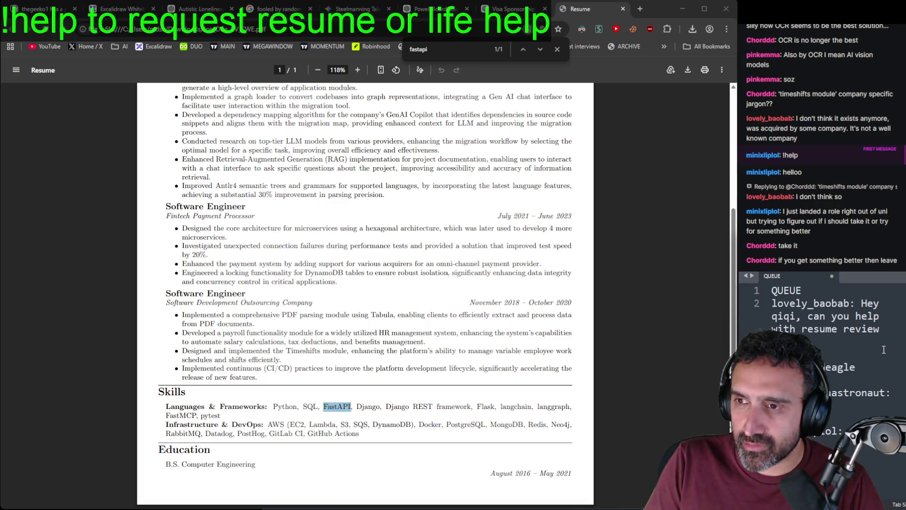
Step: Delete the finished resume-review request and paste the viewer's full question over '!help' on line 5
drag(884, 349, 851, 295)
key(BackSpace)
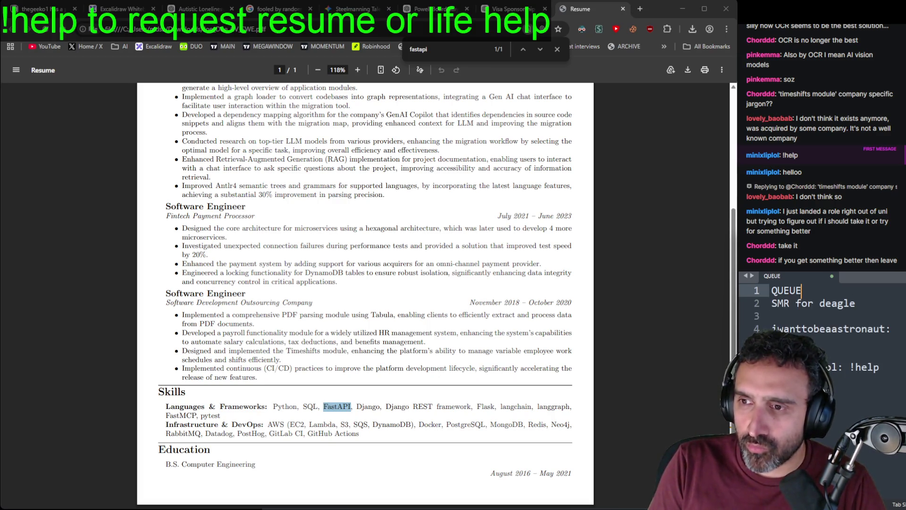
key(Down)
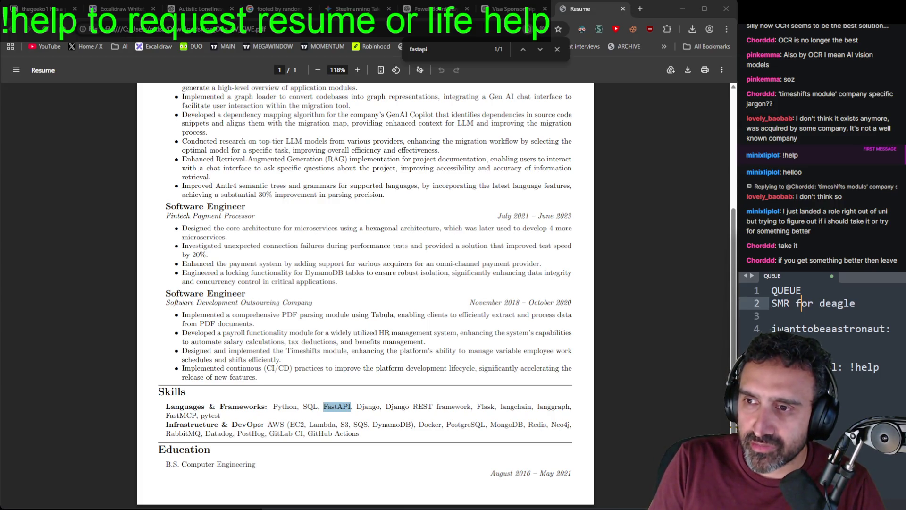
key(Down)
key(Down)
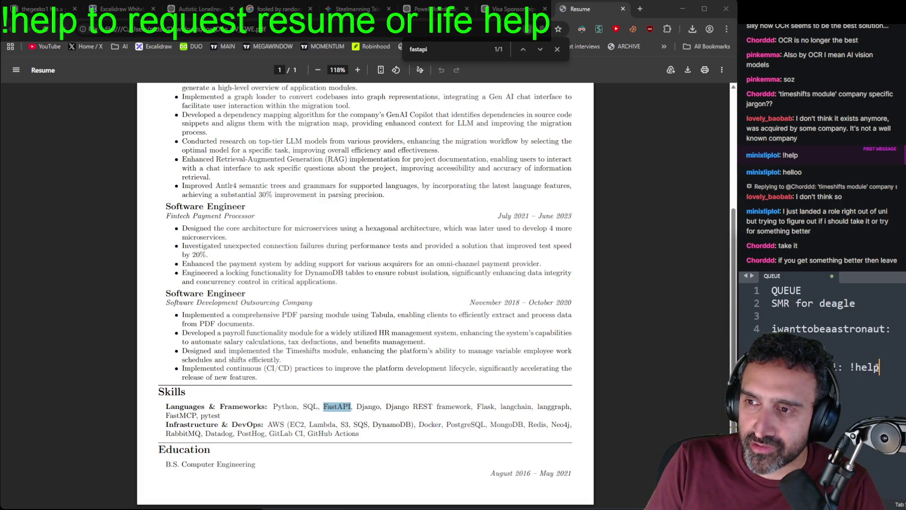
key(ctrl+shift+Left)
key(ctrl+shift+Left)
key(ctrl+v)
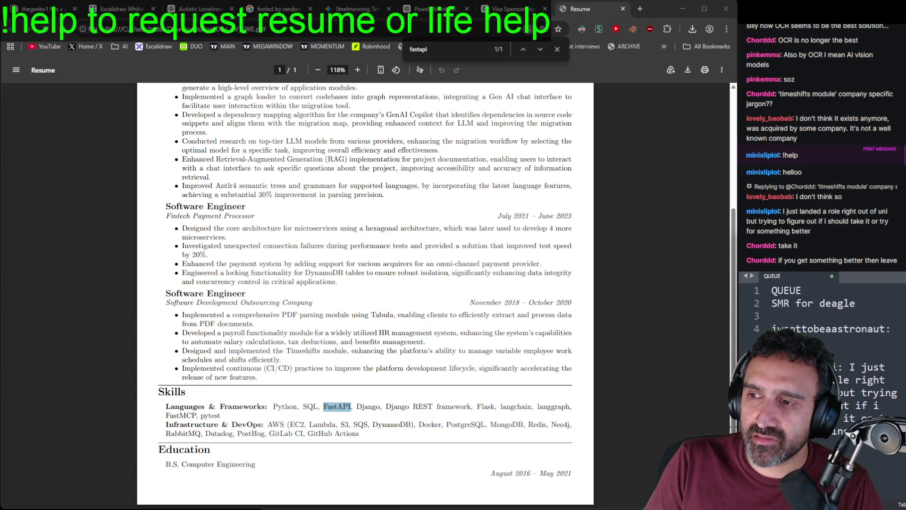
scroll(821, 354, down, 1)
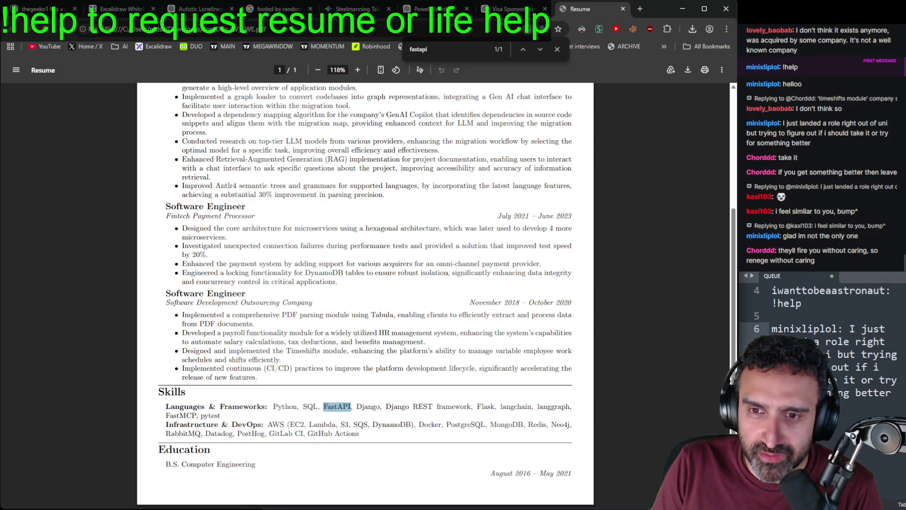
drag(385, 406, 469, 406)
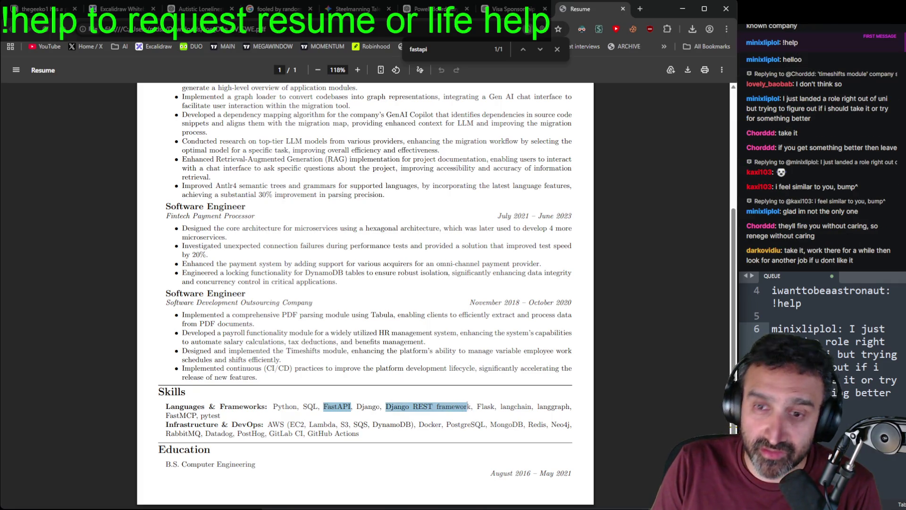
click(394, 416)
triple_click(339, 407)
click(339, 408)
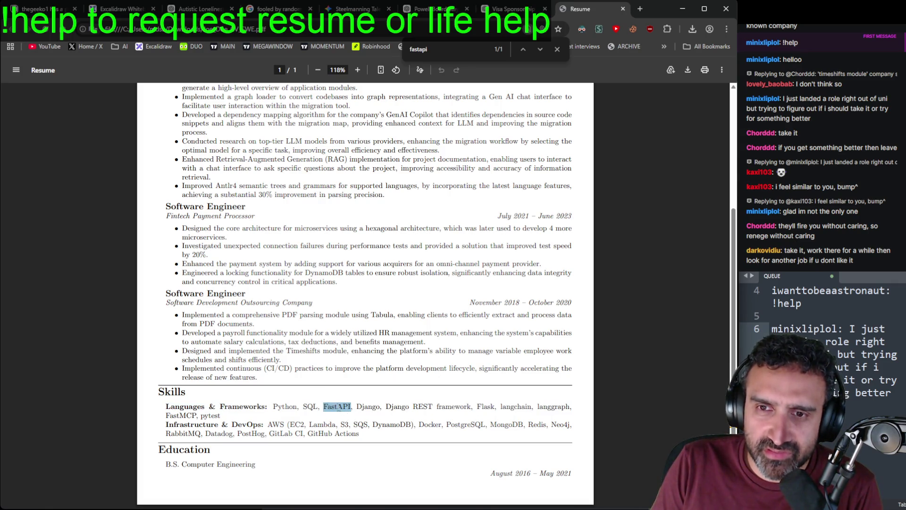
drag(379, 406, 116, 402)
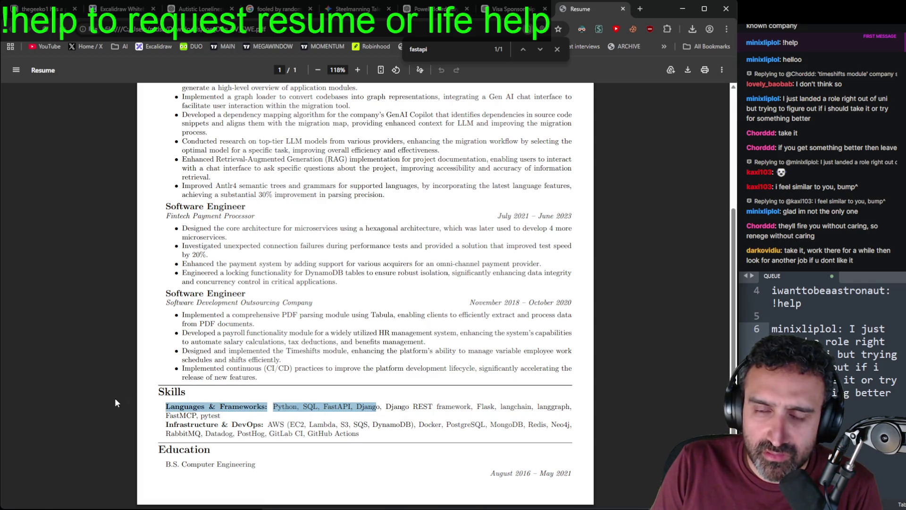
click(116, 403)
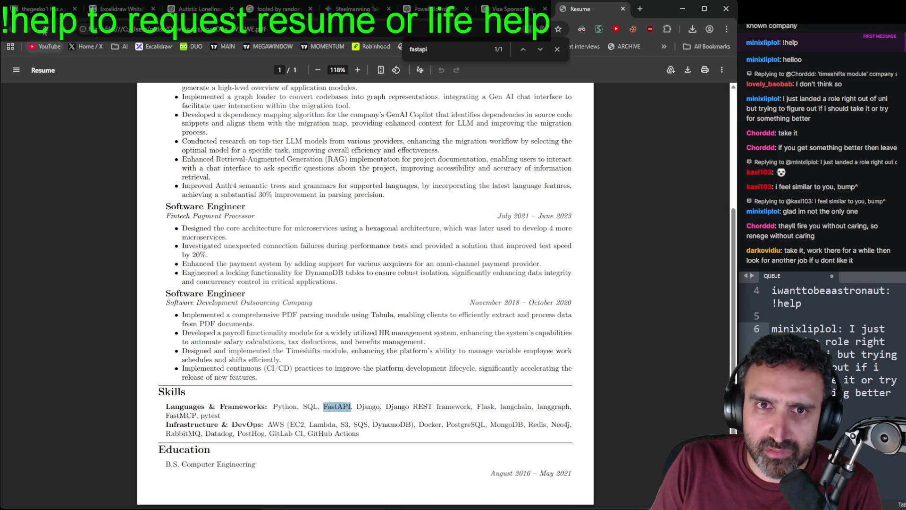
click(45, 31)
scroll(381, 371, down, 4)
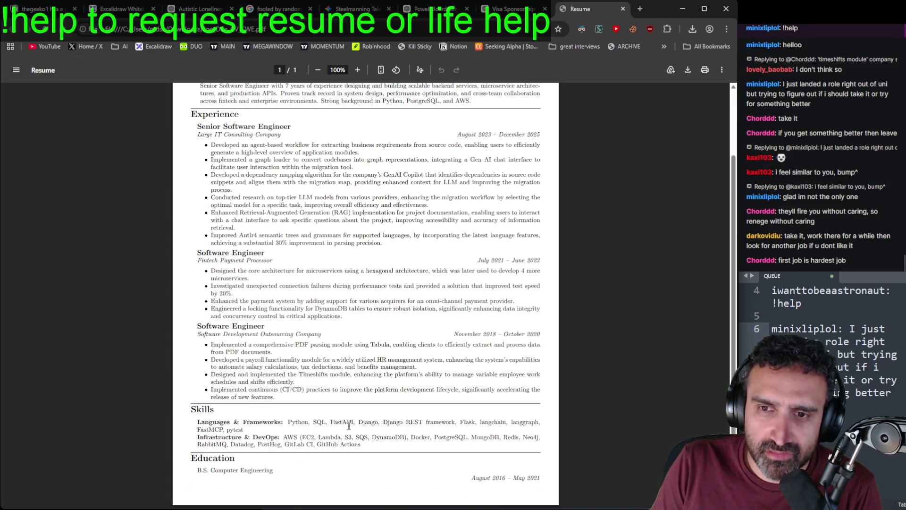
Step: Zoom the resume to 156% and highlight GitLab CI, GitHub Actions and Lambda in Skills
click(326, 421)
scroll(325, 422, up, 3)
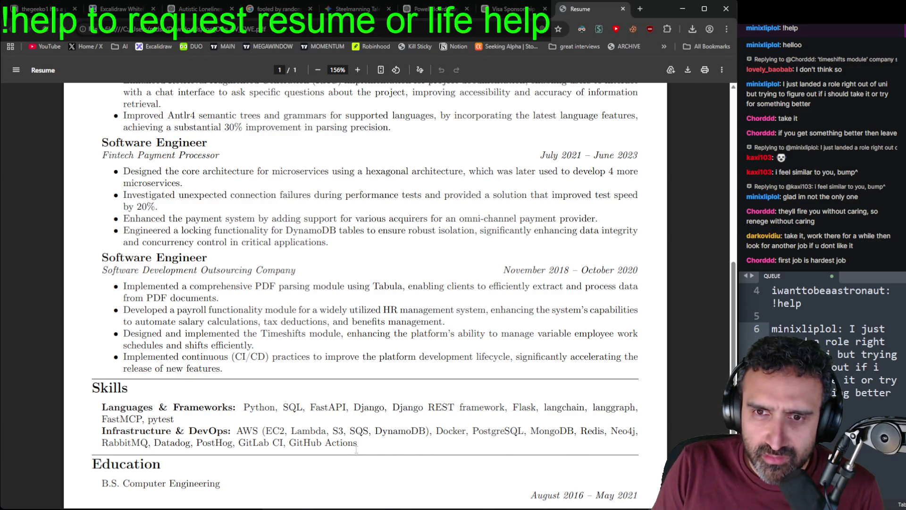
drag(359, 446, 240, 447)
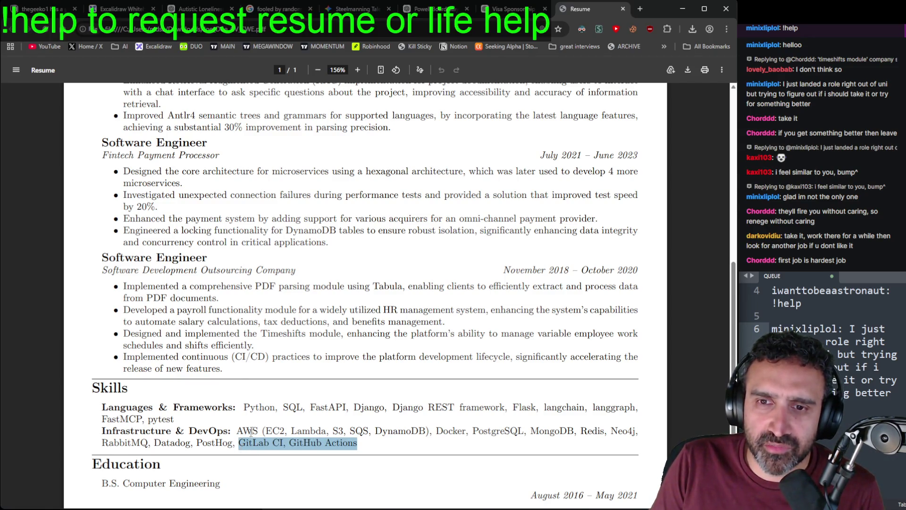
click(251, 432)
double_click(302, 430)
scroll(207, 235, up, 4)
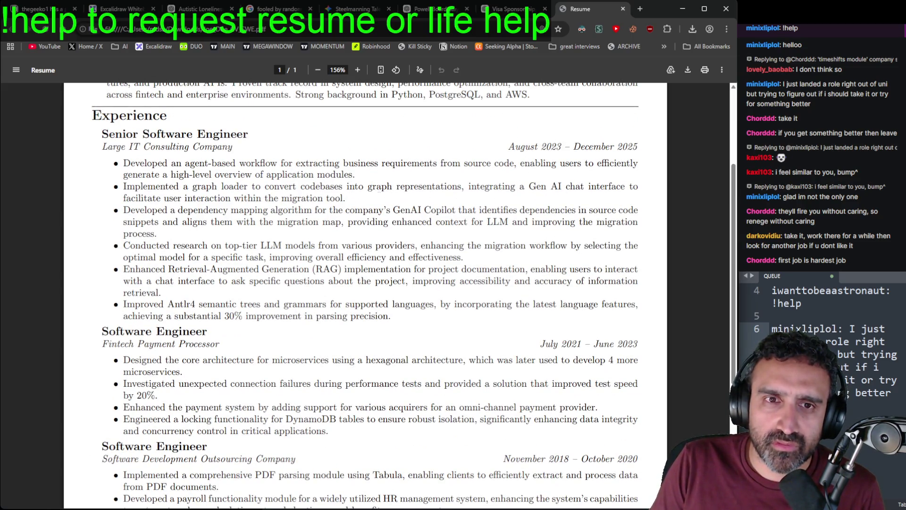
scroll(439, 283, down, 5)
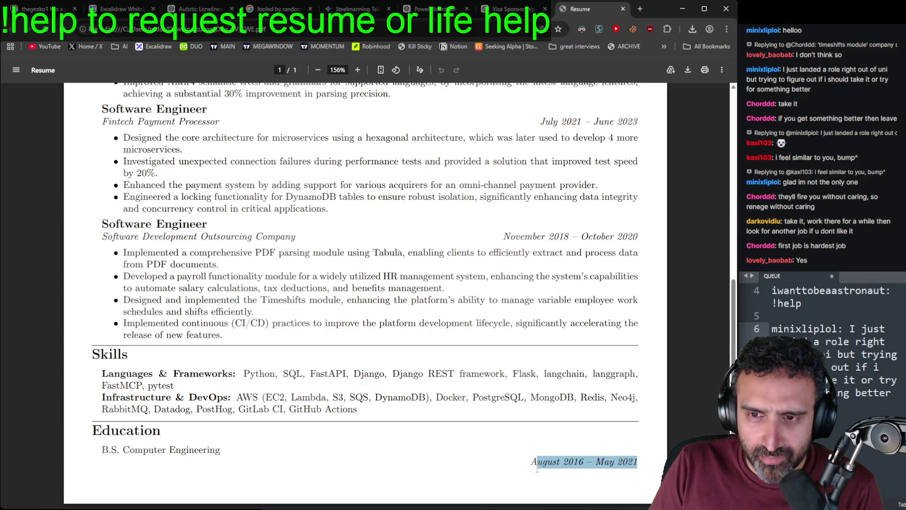
drag(217, 449, 106, 441)
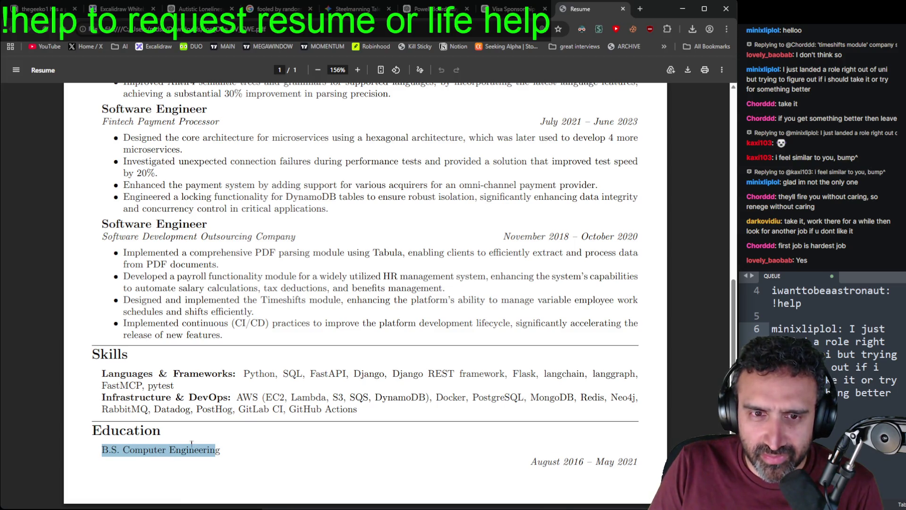
drag(641, 466, 517, 467)
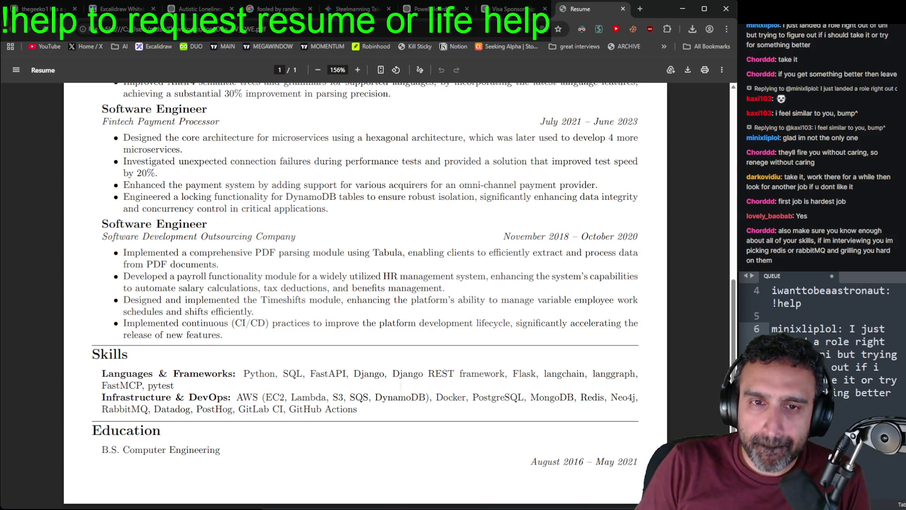
Step: Scroll the resume back up to its header, Summary and Experience sections
scroll(292, 338, up, 1)
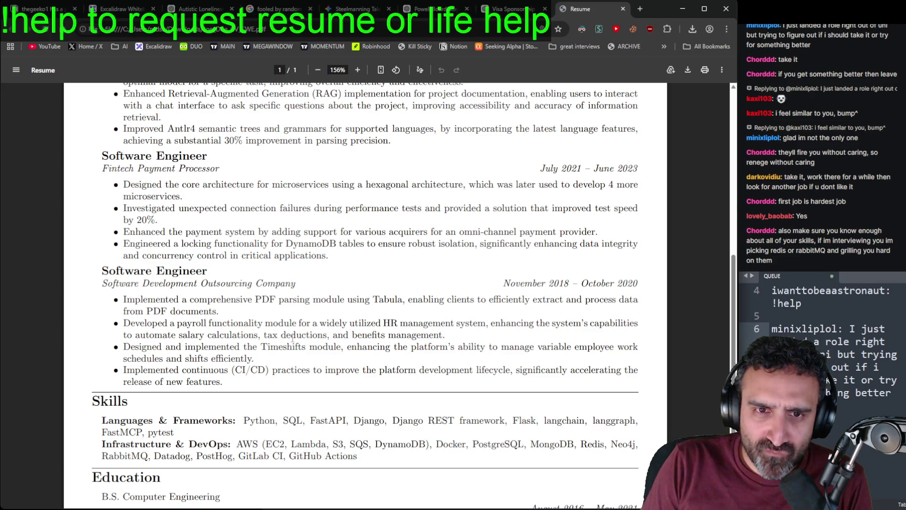
scroll(291, 343, up, 5)
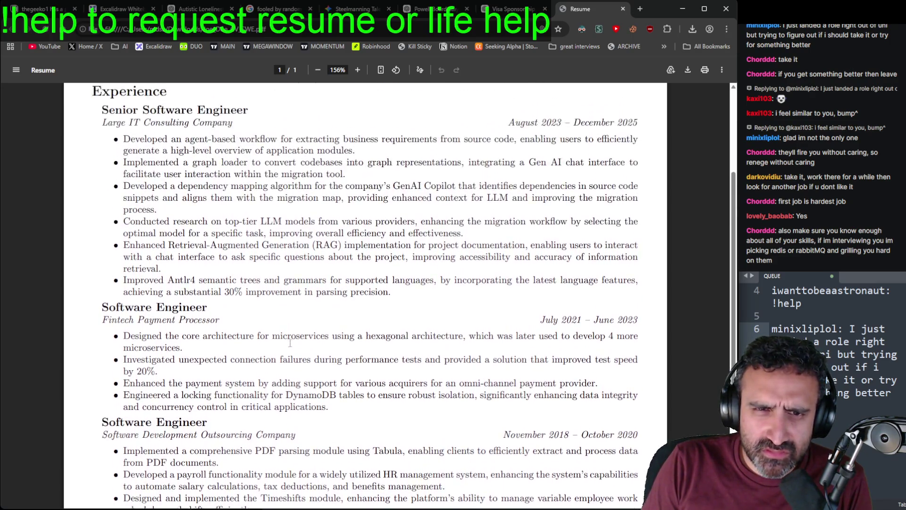
scroll(291, 342, up, 1)
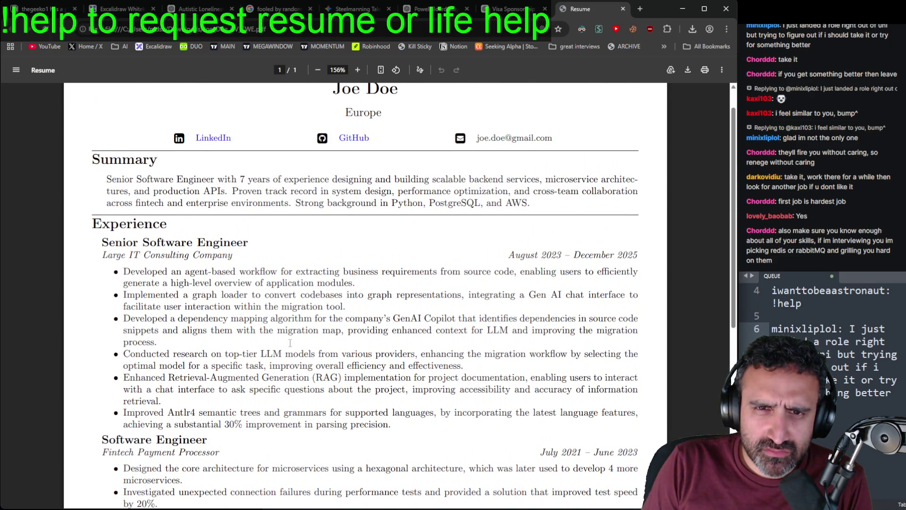
scroll(290, 343, down, 6)
scroll(297, 340, up, 6)
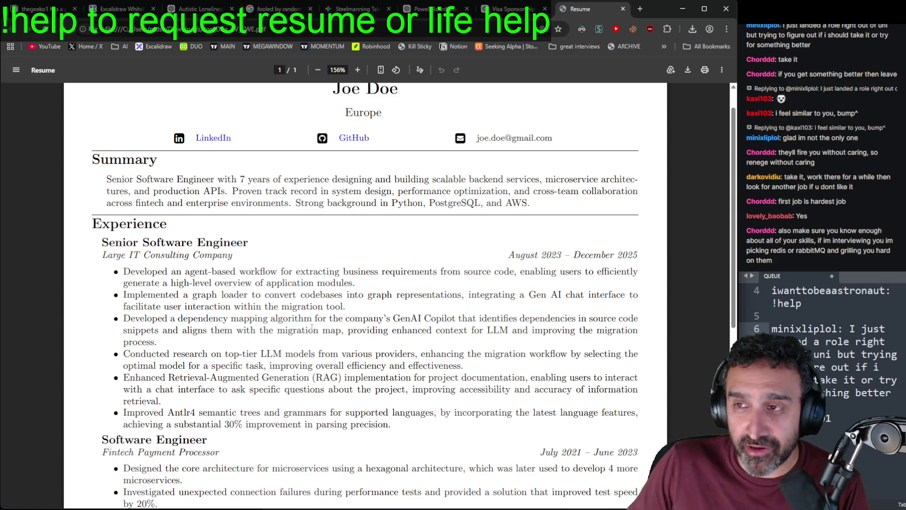
Step: Scroll to the Skills section and highlight the entire skills list, then clear it
scroll(332, 373, down, 2)
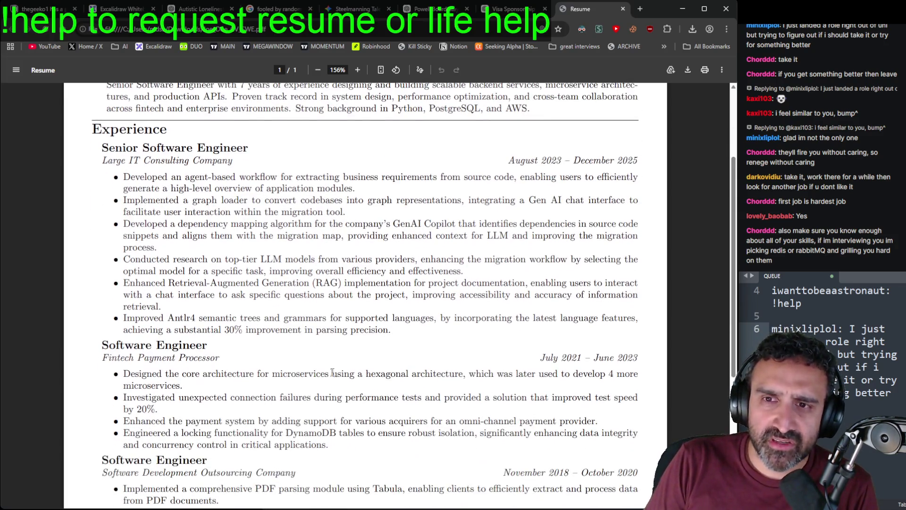
scroll(332, 373, down, 5)
scroll(450, 362, up, 1)
scroll(450, 362, down, 1)
scroll(425, 378, up, 1)
scroll(361, 414, down, 1)
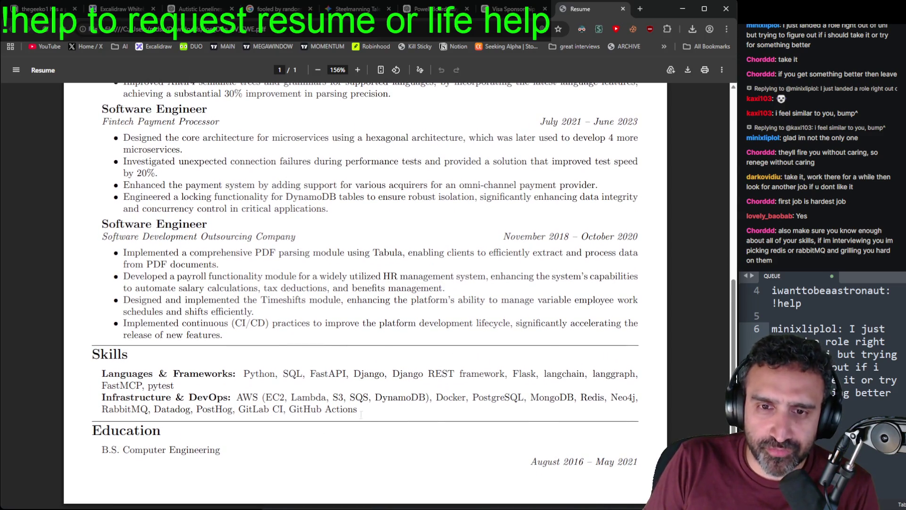
drag(243, 374, 399, 414)
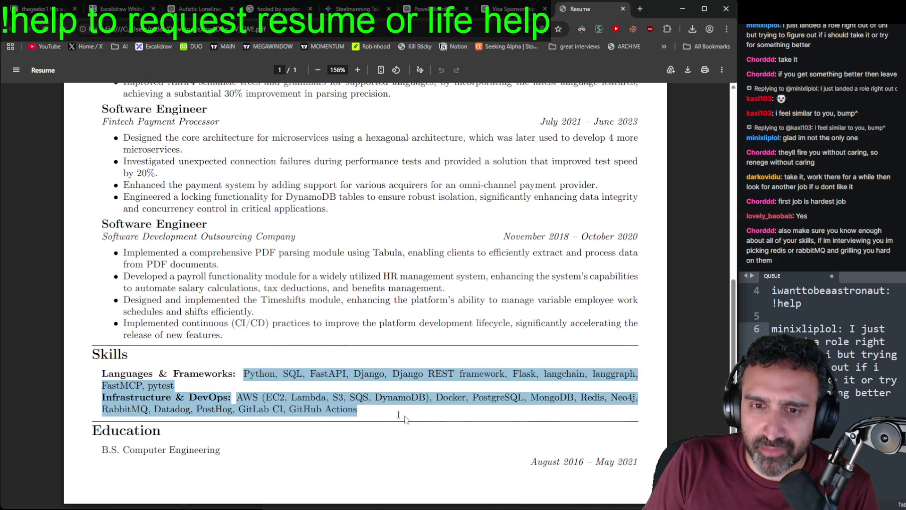
click(399, 414)
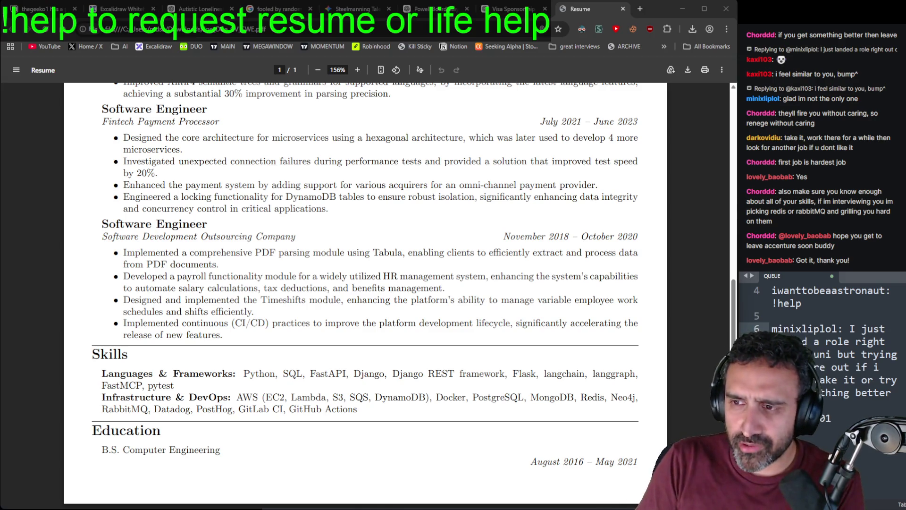
Step: Close the resume tab to return to the ChatGPT visa sponsorship conversation
click(568, 332)
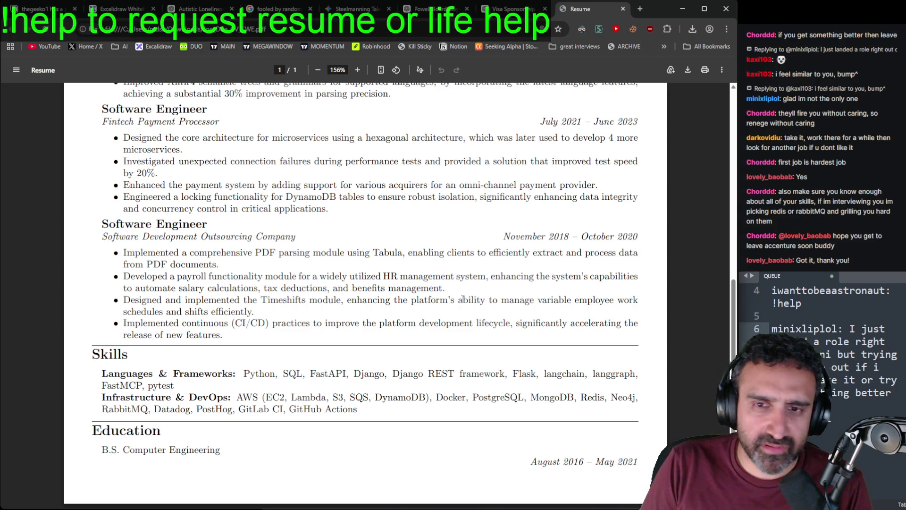
scroll(466, 300, up, 8)
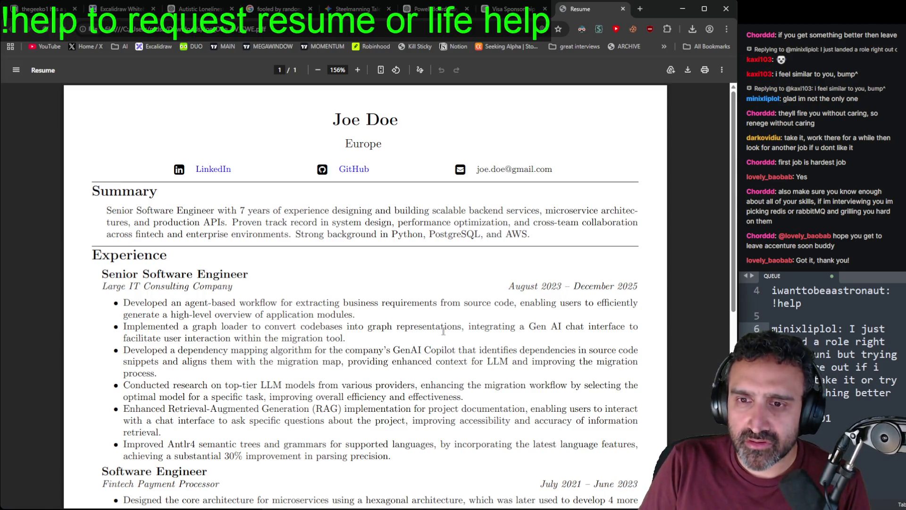
key(ctrl+w)
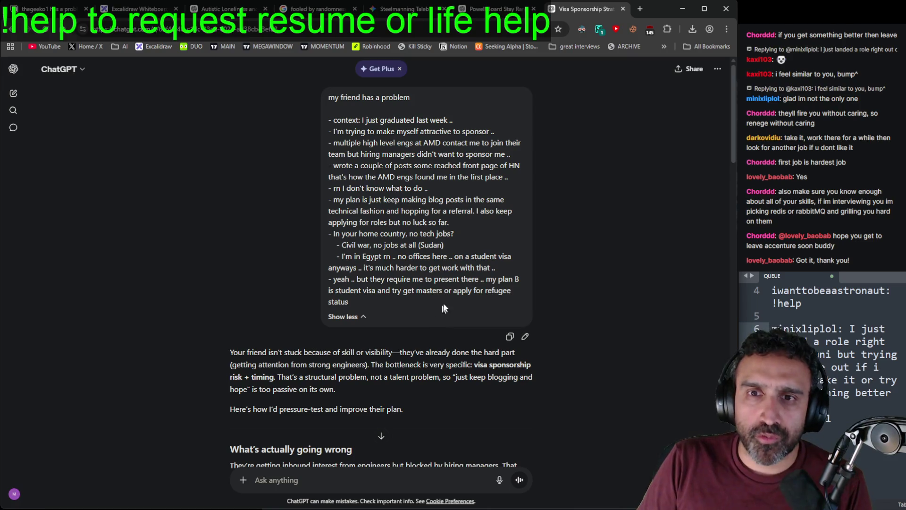
Step: Select SMR in the queue notes and open the saved MAIN TradingView layout in a new tab
scroll(868, 307, up, 3)
click(869, 306)
double_click(780, 304)
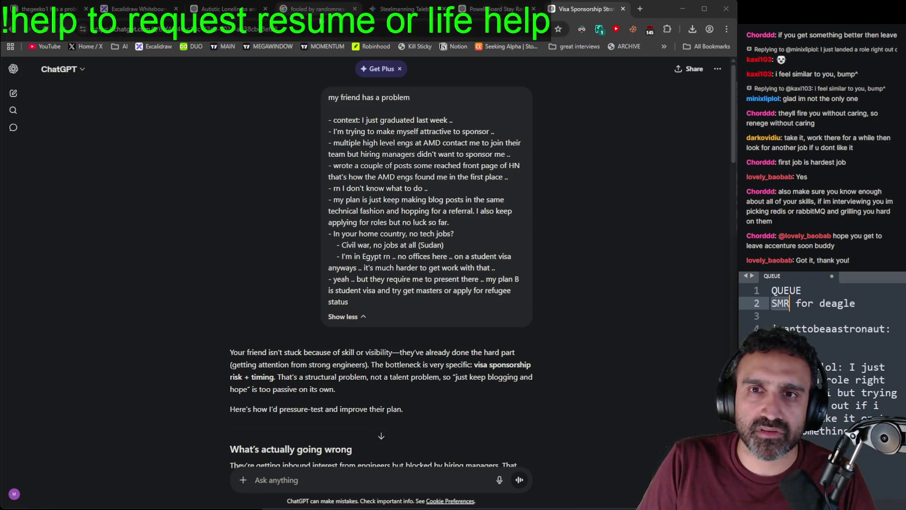
middle_click(228, 46)
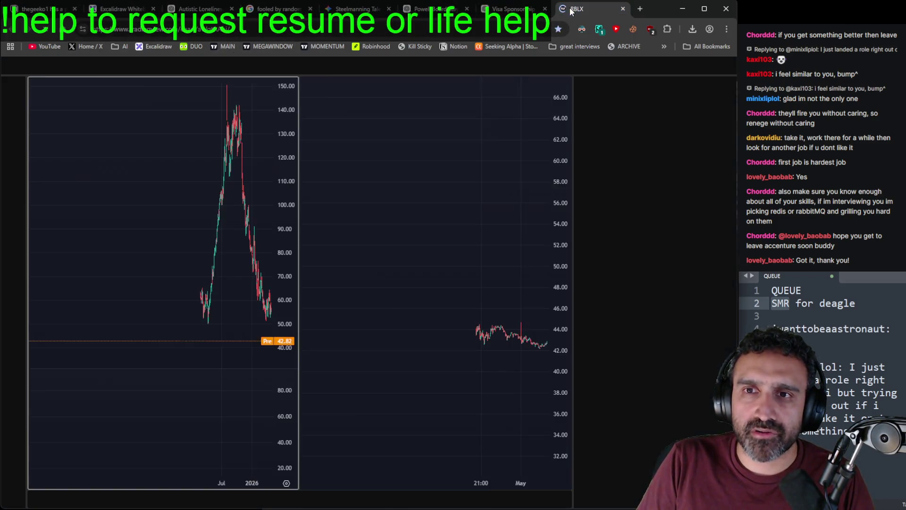
click(49, 62)
Step: Load SMR onto the charts and frame the daily chart on September through May
text(SMR)
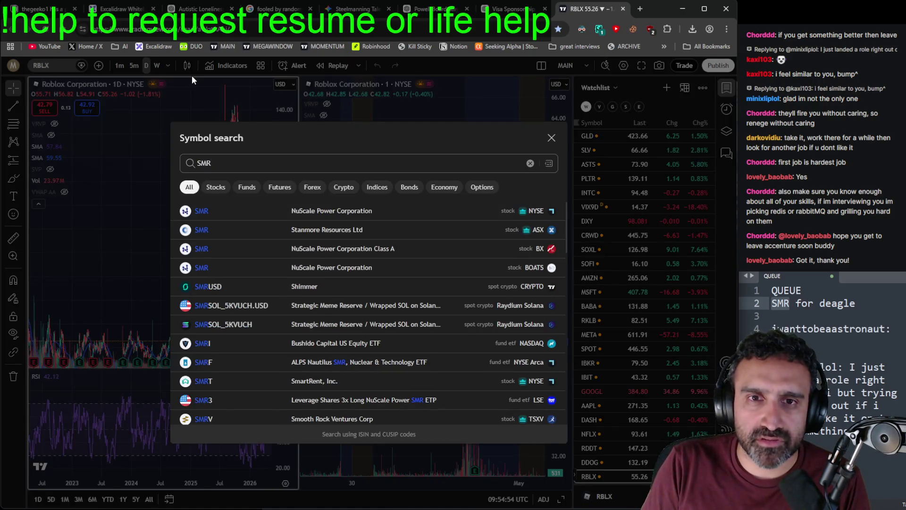
key(Return)
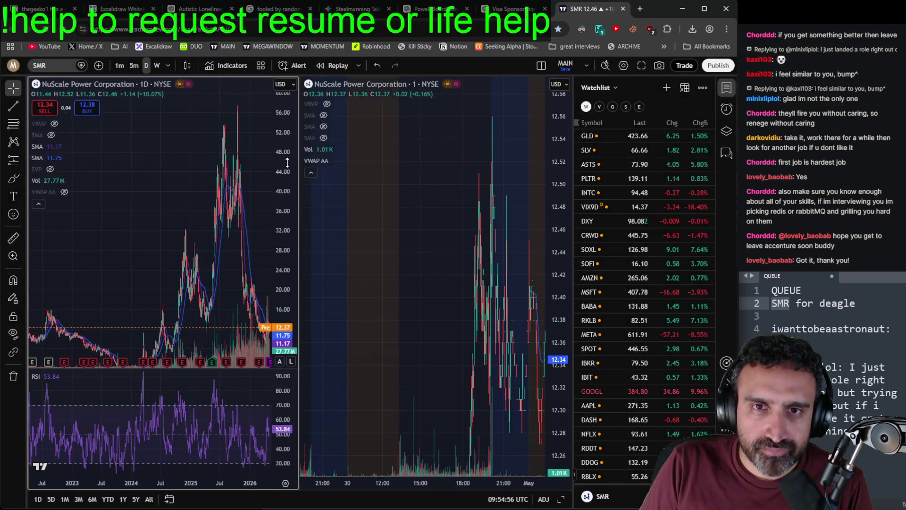
drag(267, 319, 146, 271)
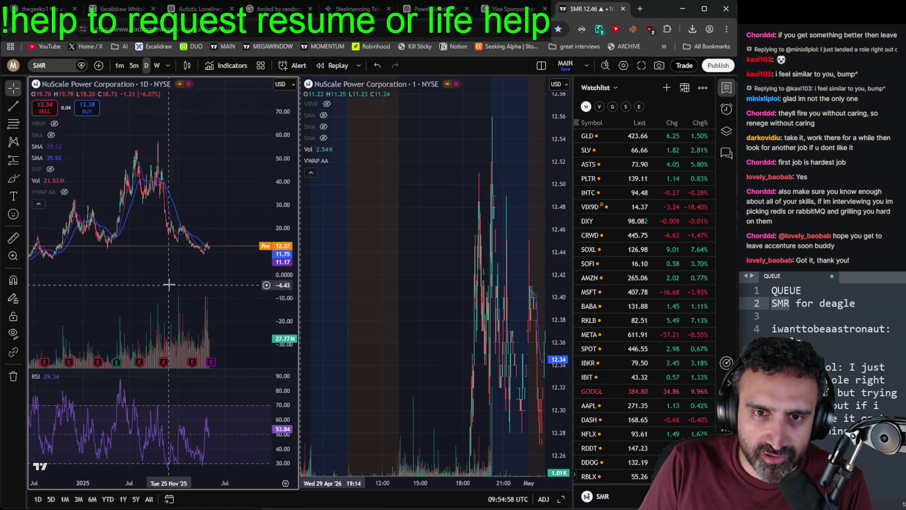
click(405, 304)
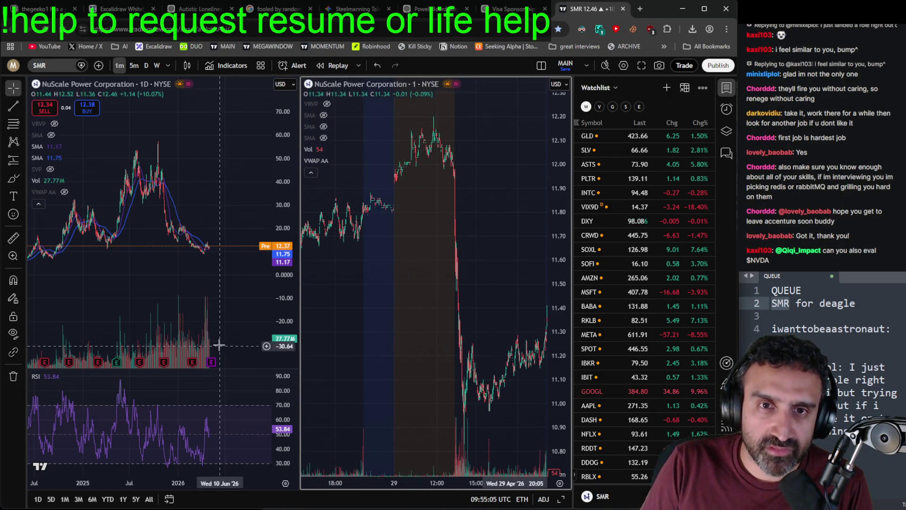
scroll(218, 345, up, 3)
mouse_move(162, 260)
mouse_down()
mouse_move(121, 212)
mouse_move(132, 265)
mouse_move(137, 127)
mouse_move(192, 147)
mouse_up()
drag(125, 165, 201, 131)
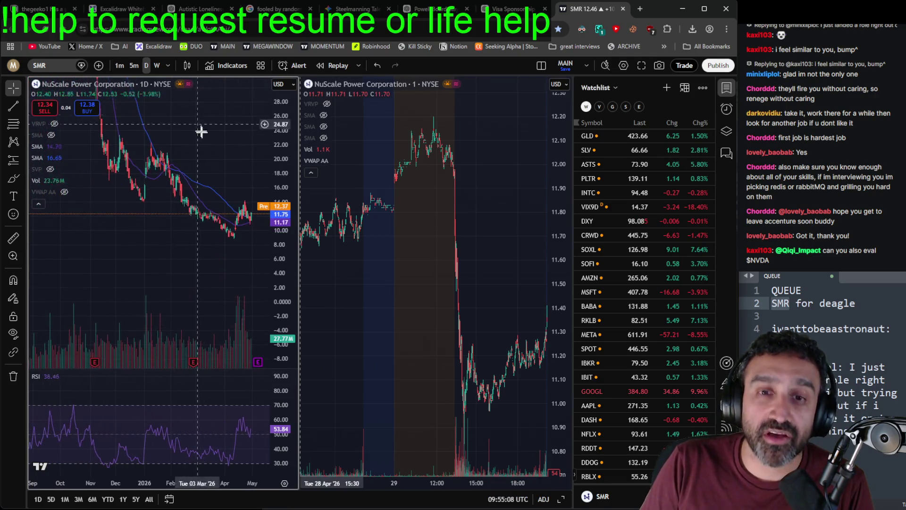
Step: Add a new queue line below SMR, then pan the 1-minute chart to the Apr 29–30 sessions
click(844, 291)
key(Return)
text(NVDA)
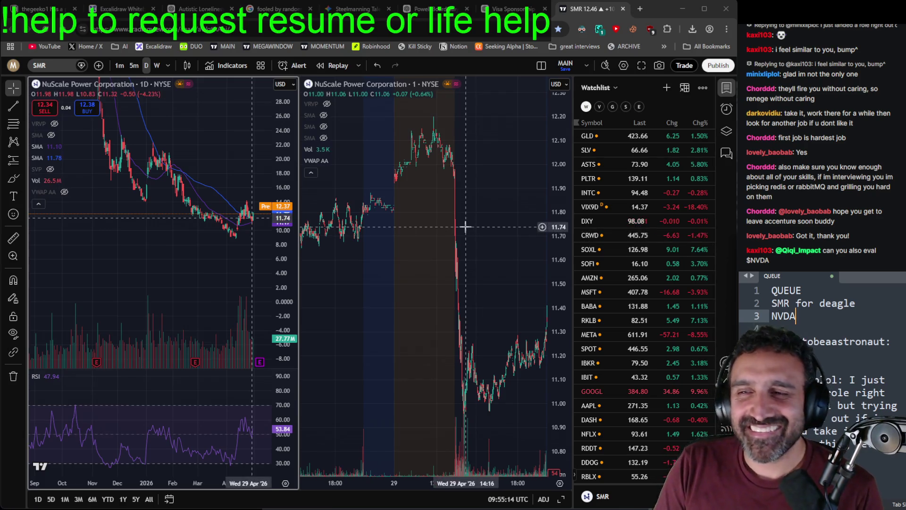
click(503, 212)
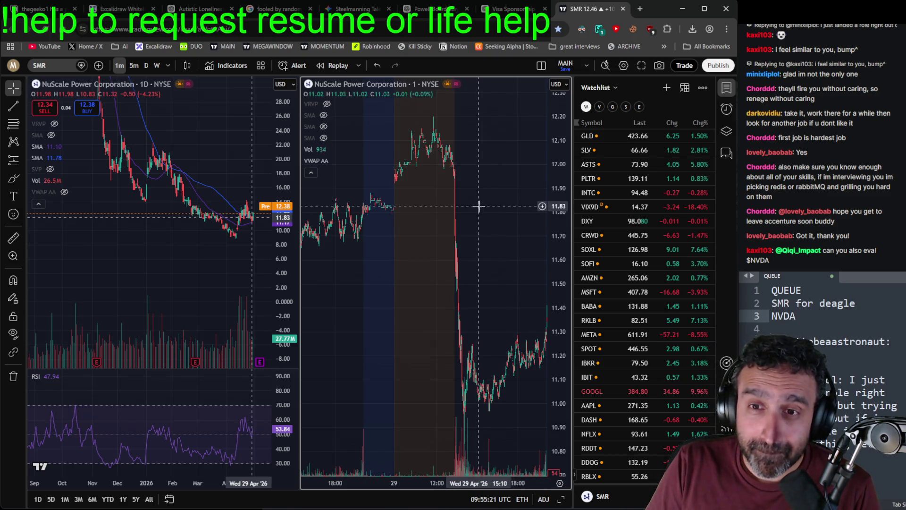
drag(509, 236, 391, 264)
mouse_move(475, 285)
mouse_down()
mouse_move(411, 271)
mouse_move(325, 272)
mouse_up()
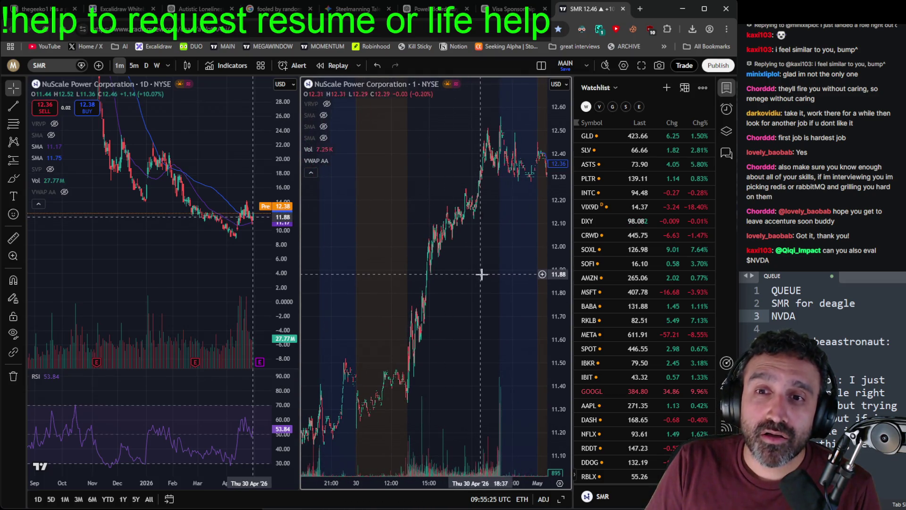
mouse_move(495, 276)
mouse_down()
mouse_move(542, 279)
mouse_move(462, 293)
mouse_move(430, 286)
mouse_up()
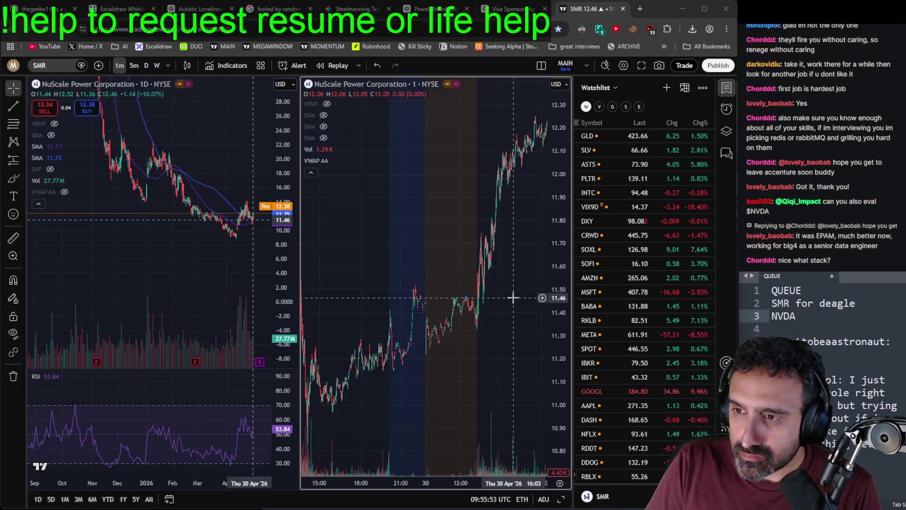
Step: Move the 1-minute SMR chart to the Apr 27 session and back to Apr 24
drag(364, 243, 521, 248)
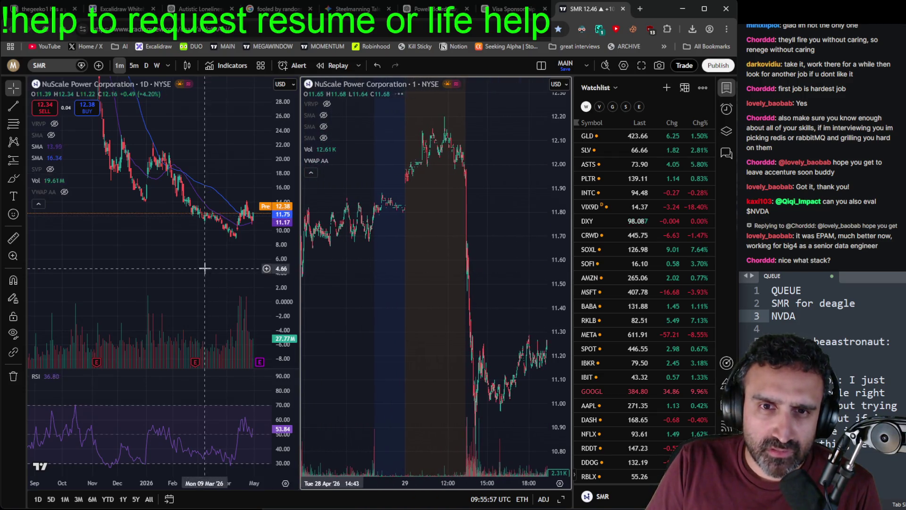
scroll(217, 261, up, 5)
scroll(217, 261, down, 5)
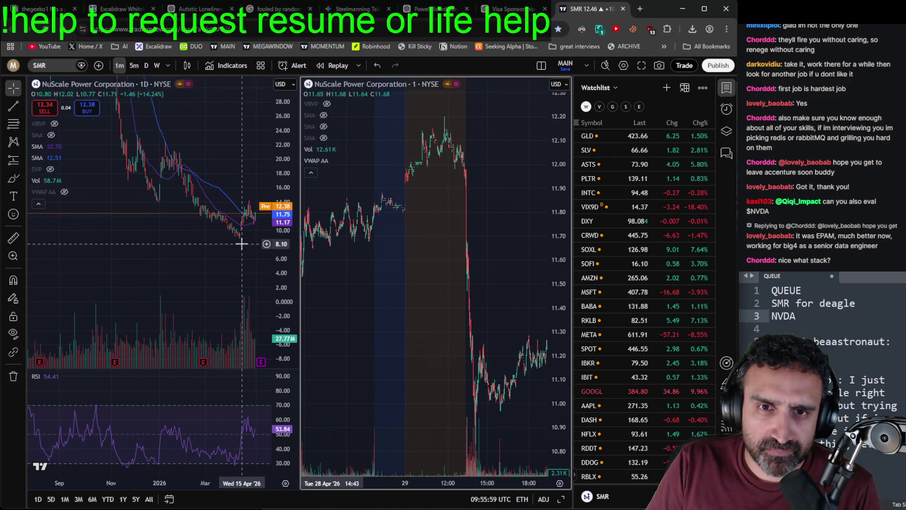
scroll(243, 246, up, 5)
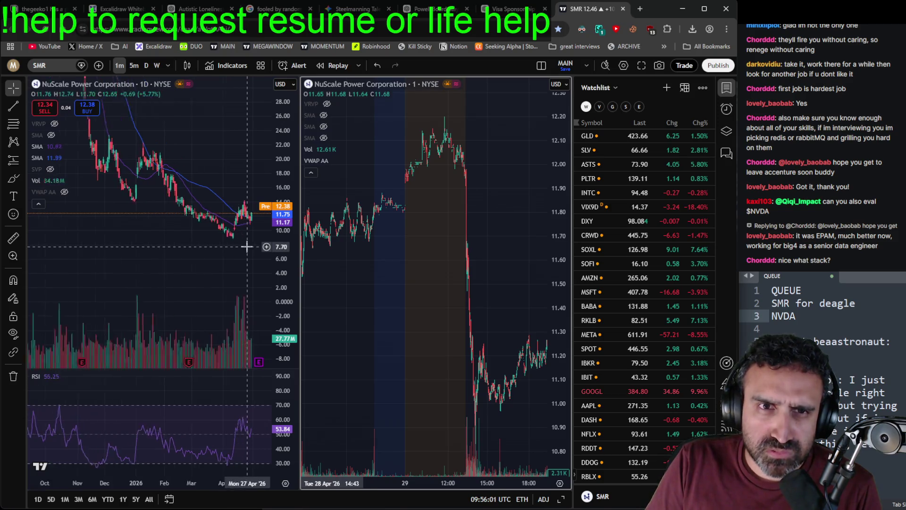
drag(470, 288, 266, 293)
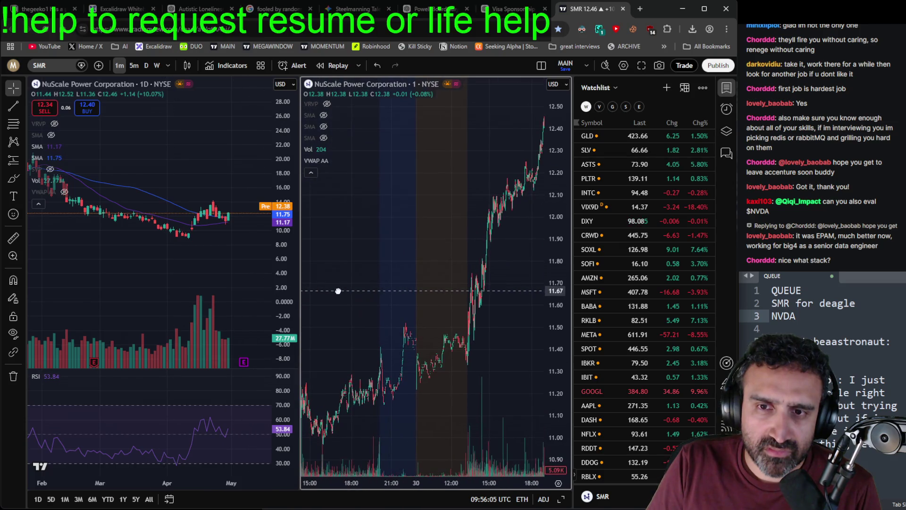
click(218, 293)
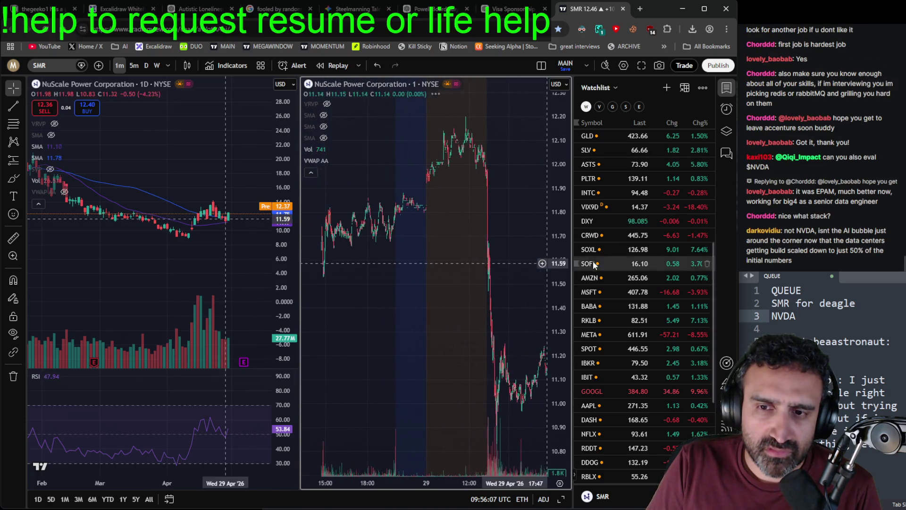
drag(457, 307, 357, 265)
Step: Zoom the daily SMR chart out to a longer history and back in
click(178, 293)
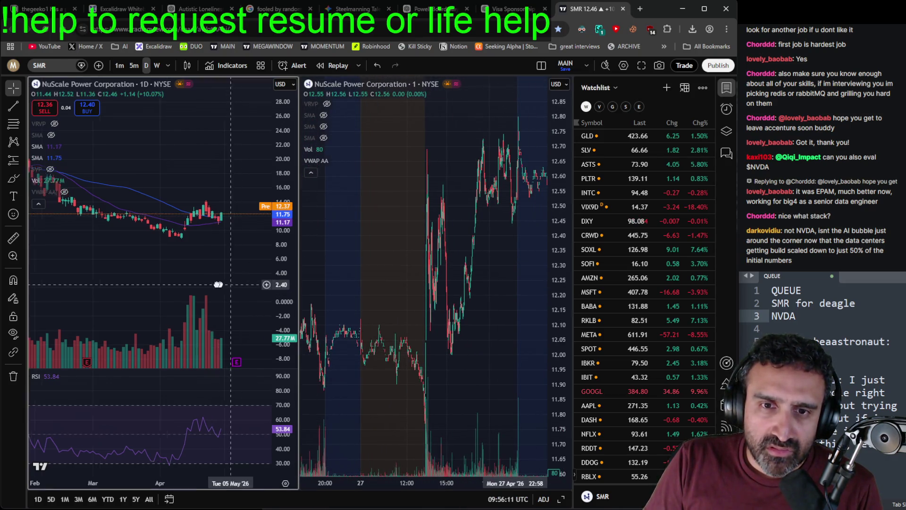
scroll(181, 354, down, 10)
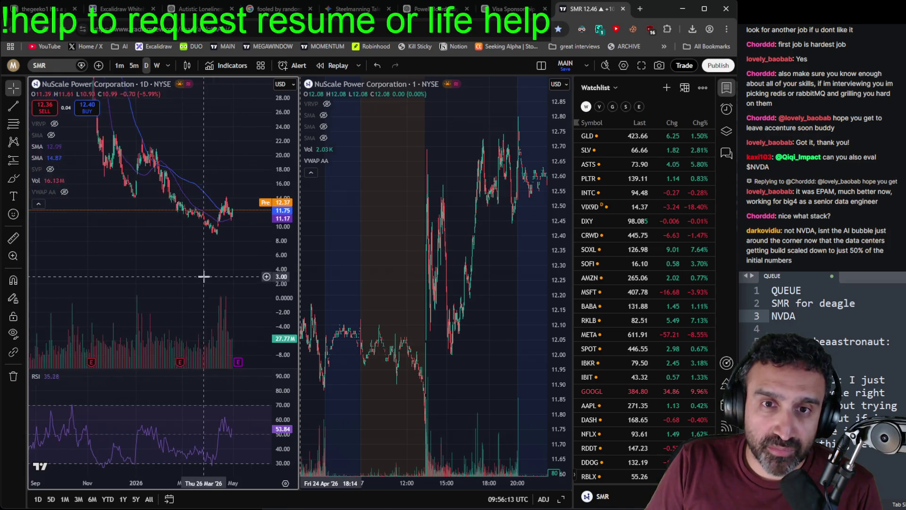
scroll(249, 312, down, 5)
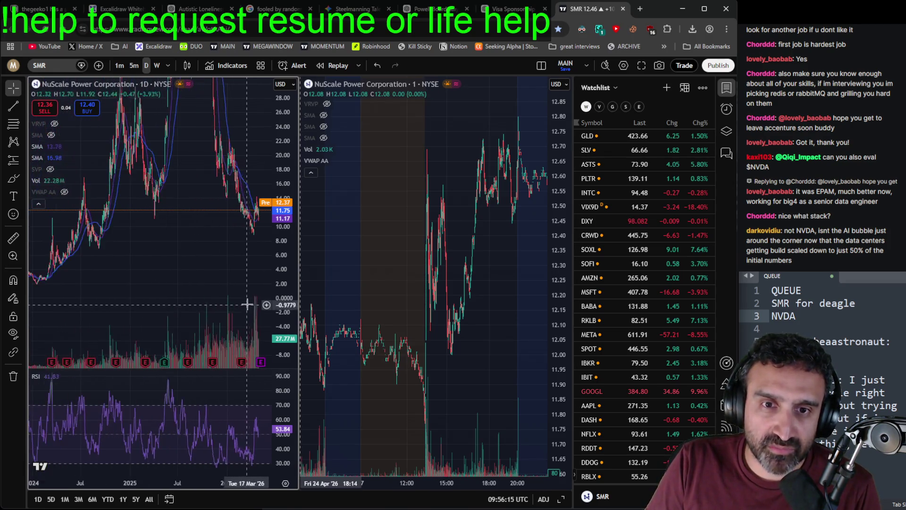
scroll(249, 305, up, 10)
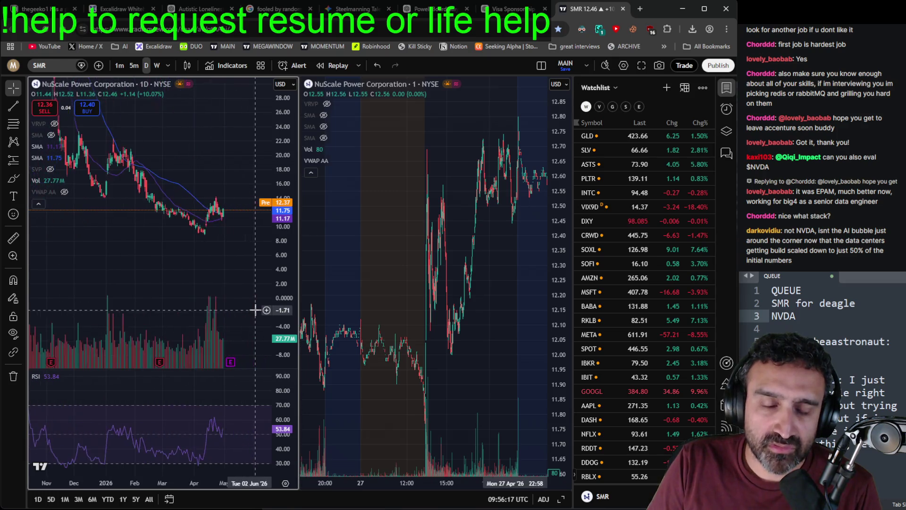
scroll(197, 286, up, 3)
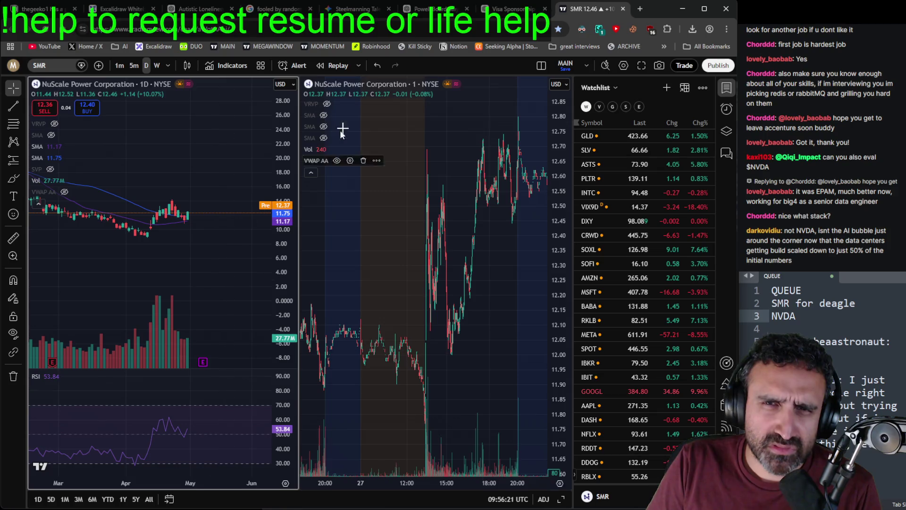
click(639, 8)
Step: Go to Seeking Alpha and search smr to reach NuScale's stock page
text(seekingalpha.com)
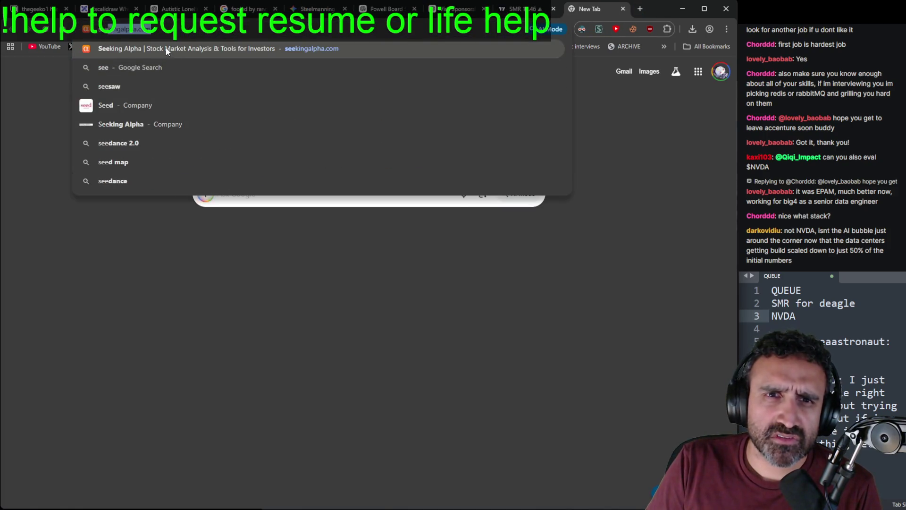
click(166, 47)
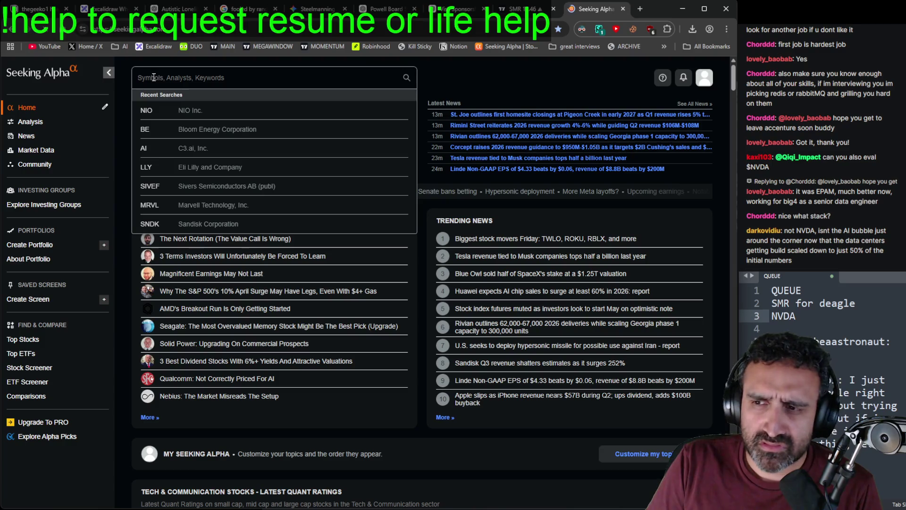
text(smr)
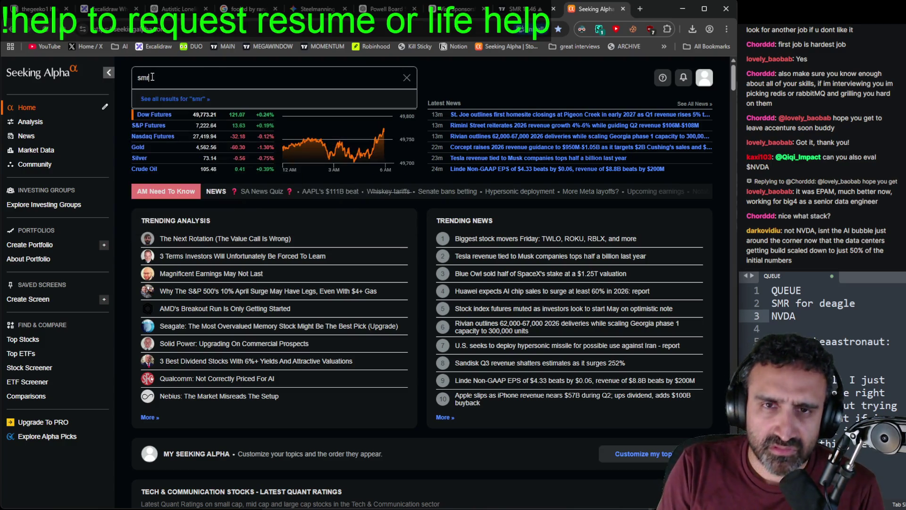
click(276, 113)
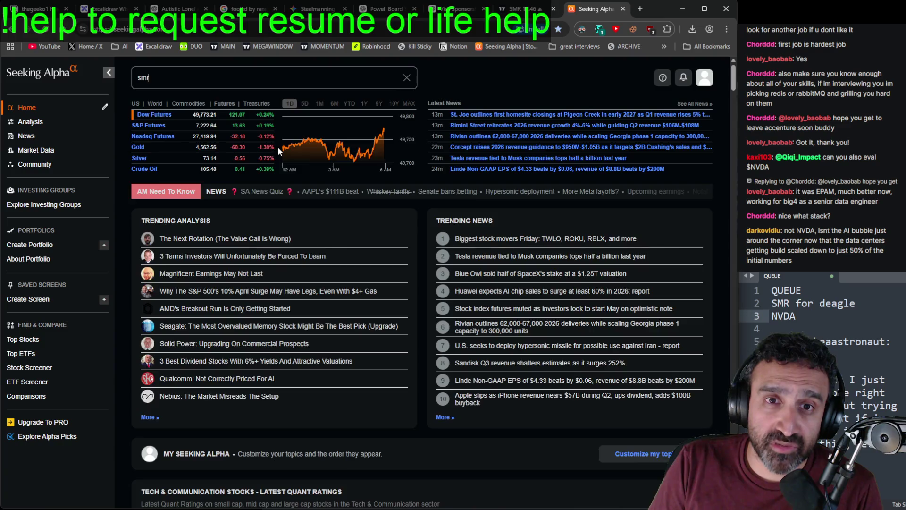
key(Return)
Step: Open the article 'NuScale: Why The ENTRA1 Cash Drain Justifies A Hold'
scroll(236, 174, down, 5)
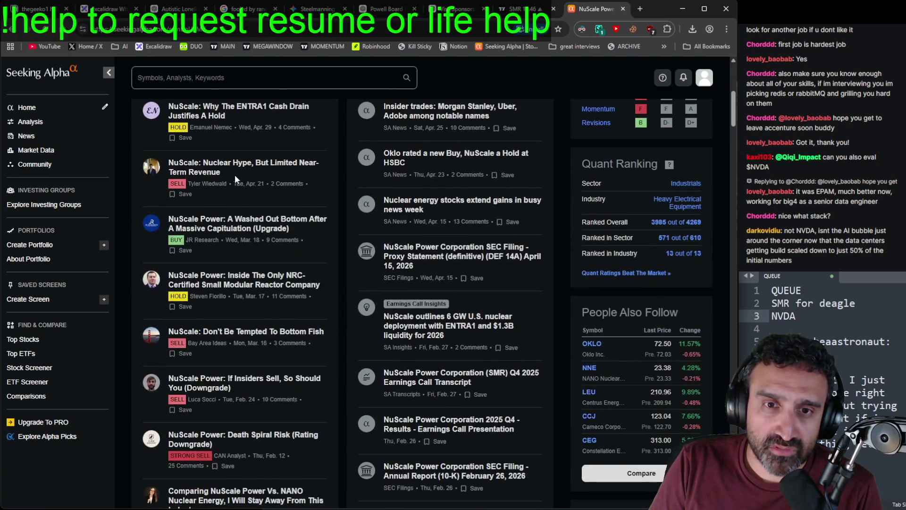
scroll(234, 174, up, 5)
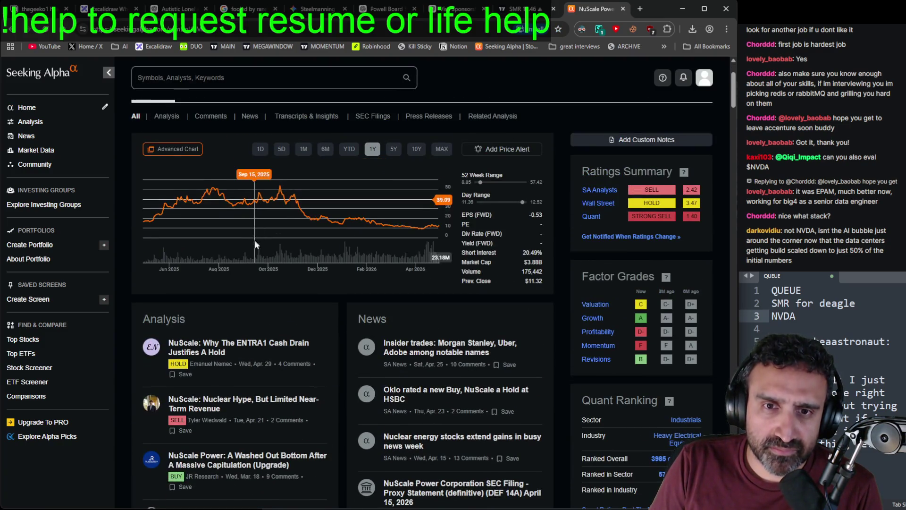
click(275, 342)
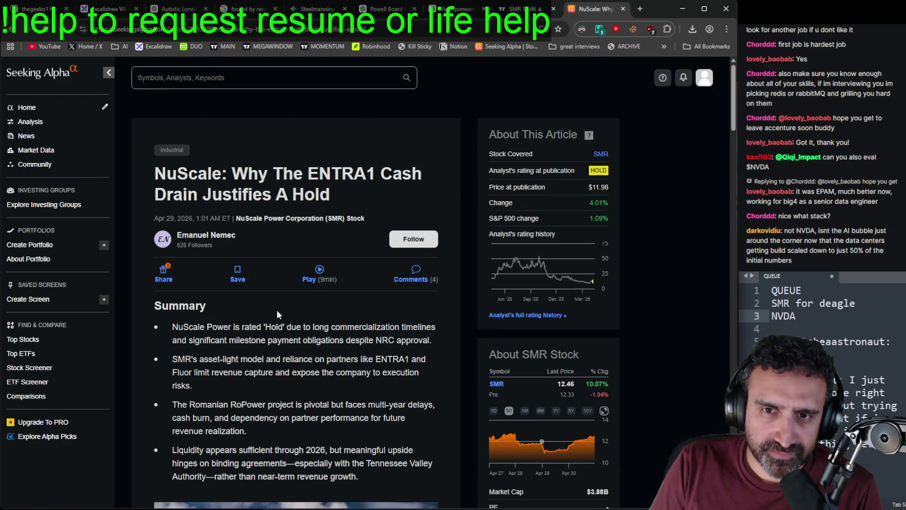
scroll(276, 311, down, 3)
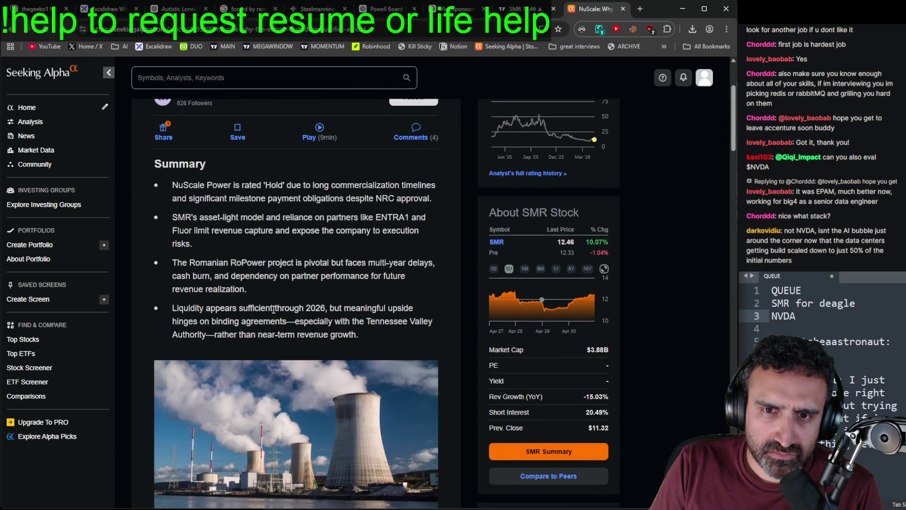
scroll(273, 309, down, 5)
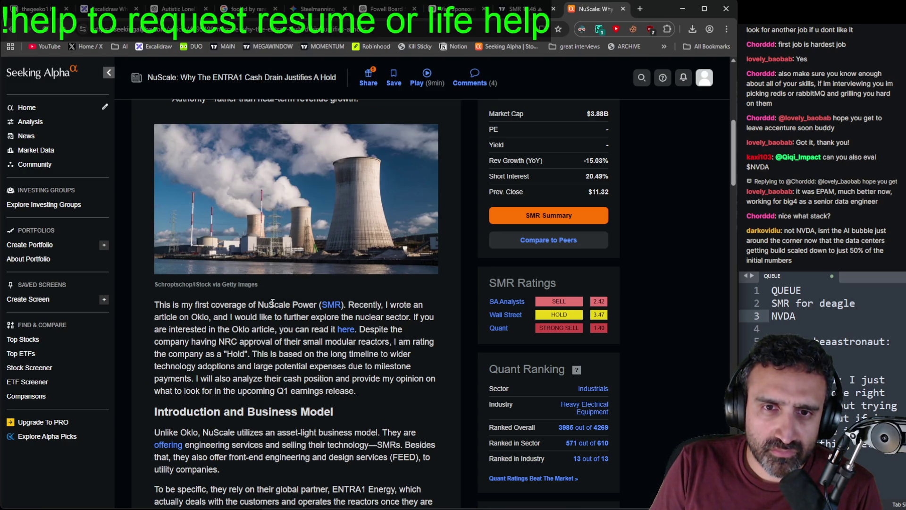
scroll(272, 302, down, 3)
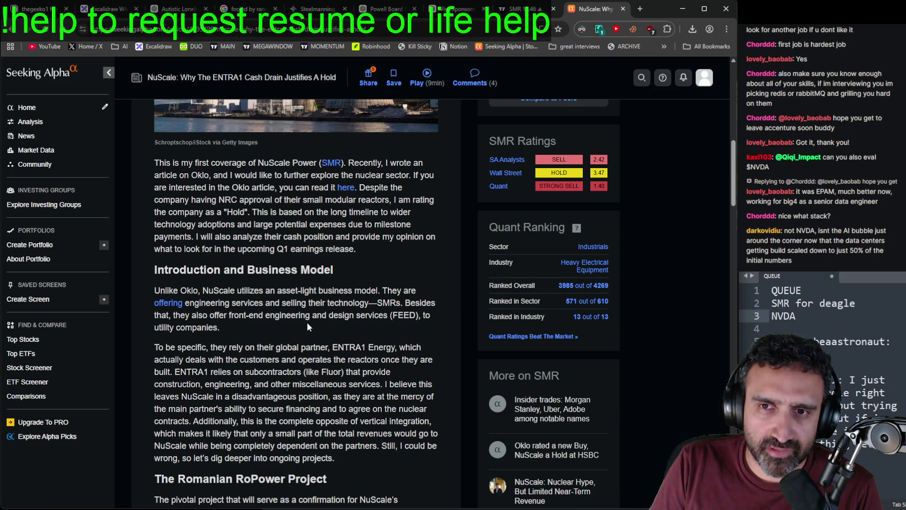
scroll(307, 321, down, 3)
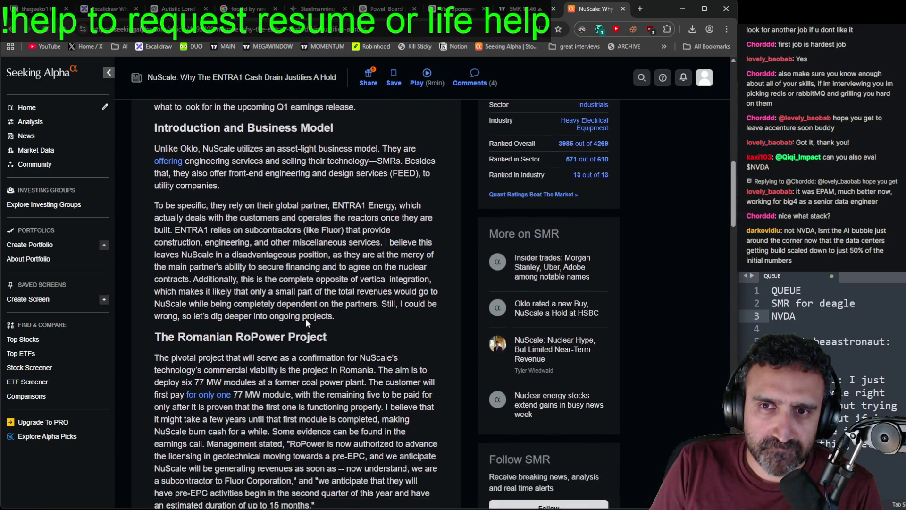
scroll(306, 319, down, 7)
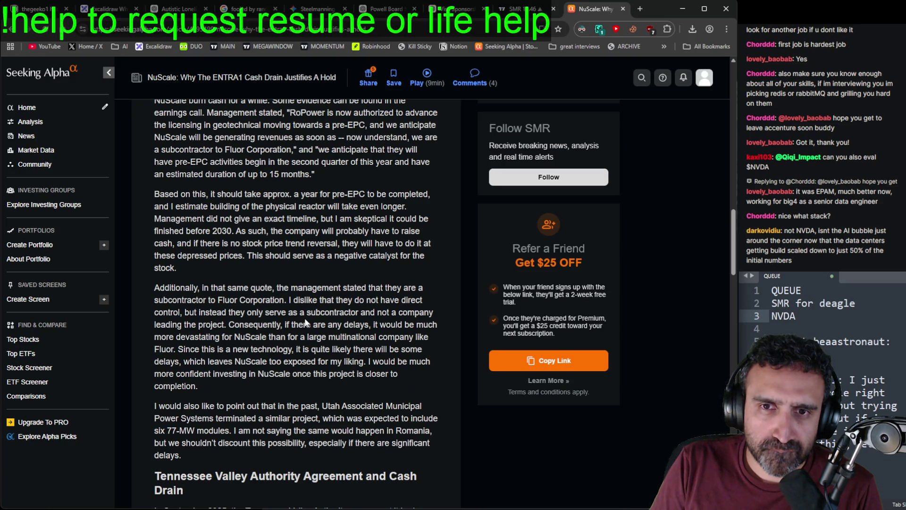
scroll(305, 323, down, 3)
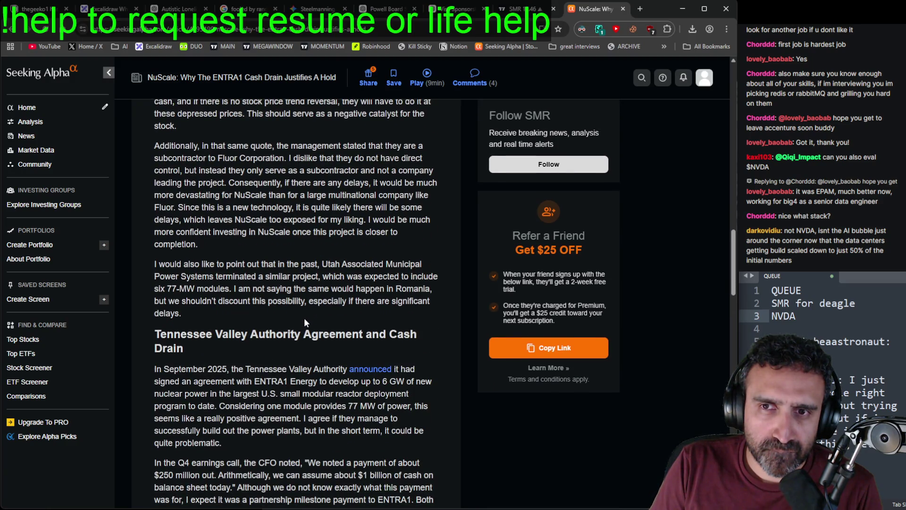
scroll(304, 319, down, 13)
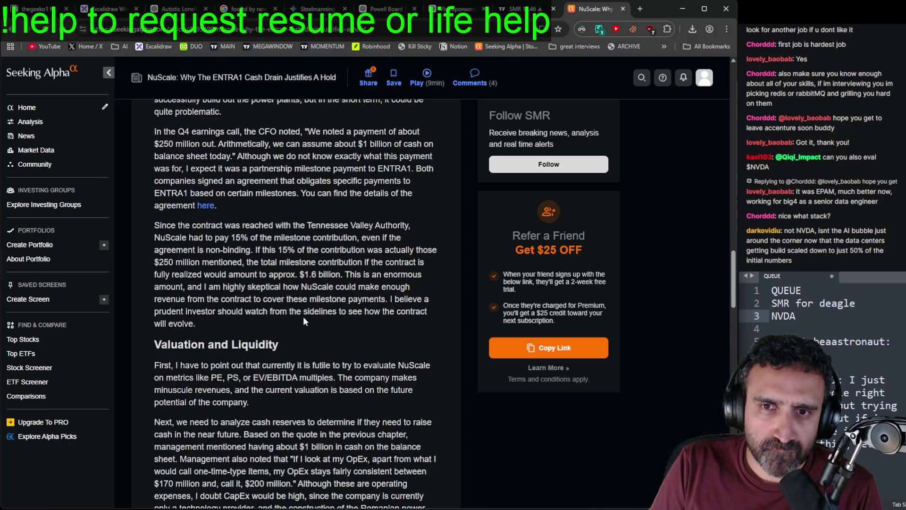
key(alt+Left)
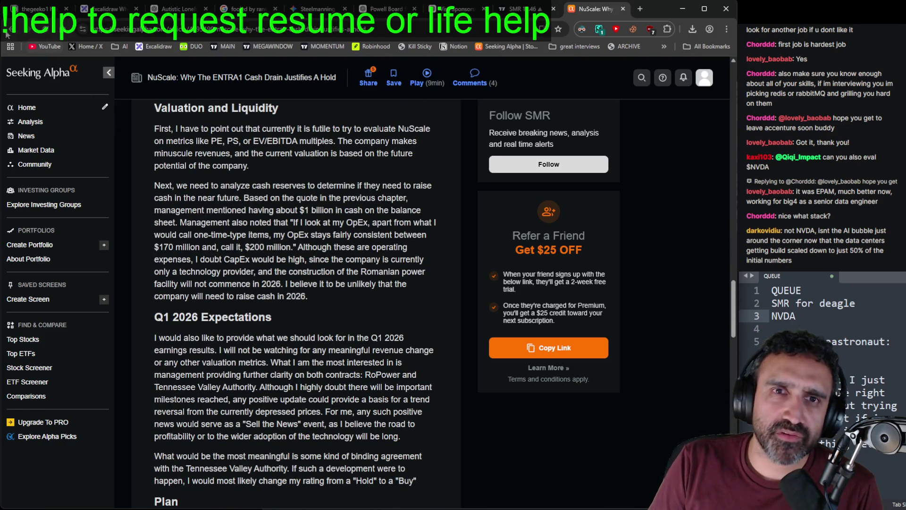
scroll(384, 217, down, 10)
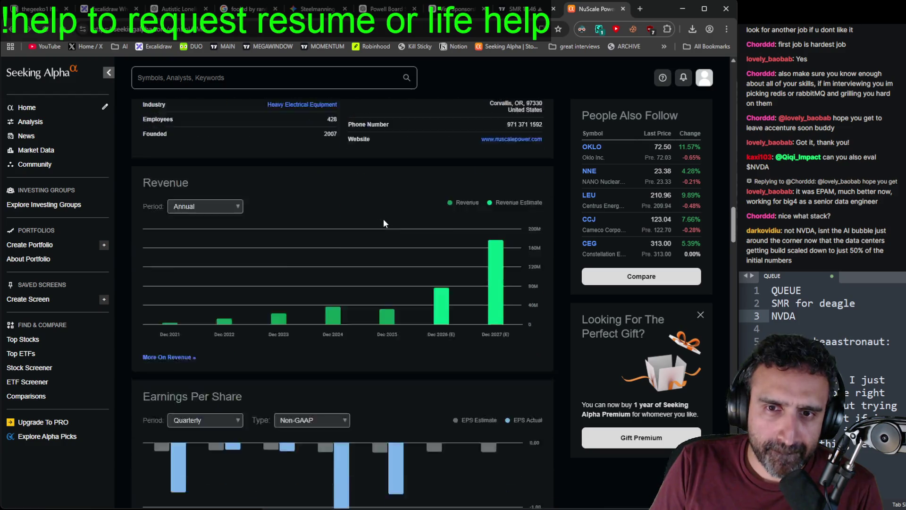
Step: Return to Seeking Alpha's NuScale (SMR) stock page via the site search
scroll(380, 222, up, 8)
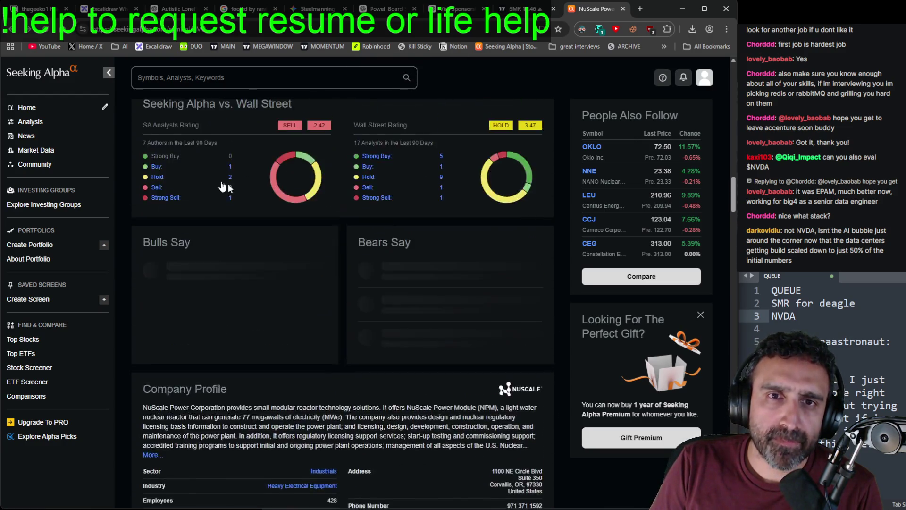
click(15, 33)
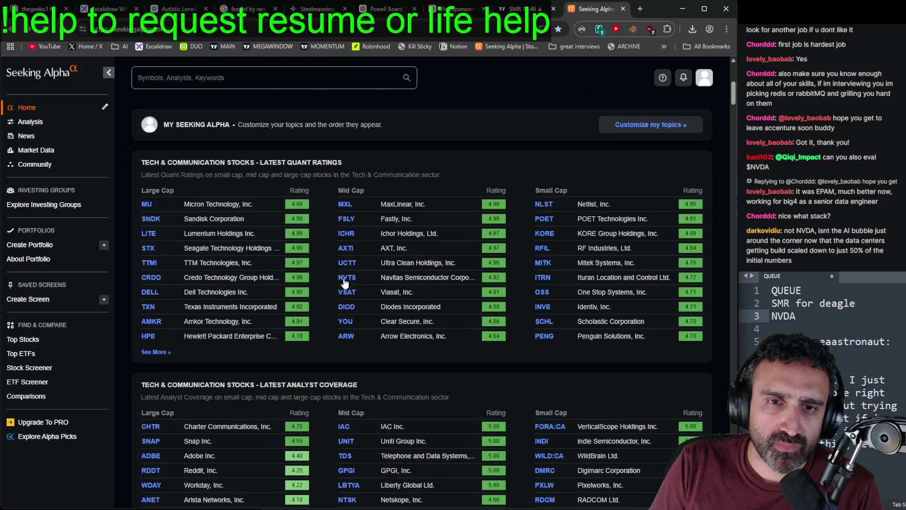
click(203, 82)
click(207, 111)
scroll(268, 238, down, 5)
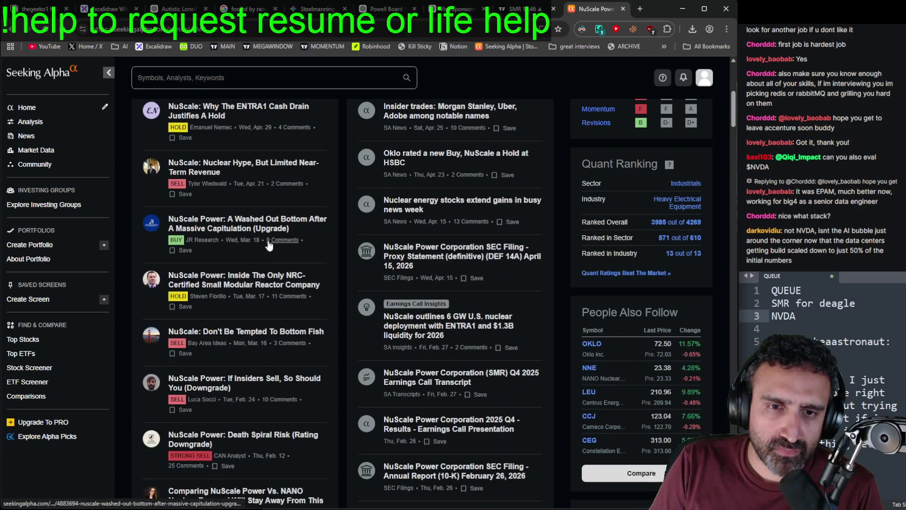
scroll(256, 205, down, 1)
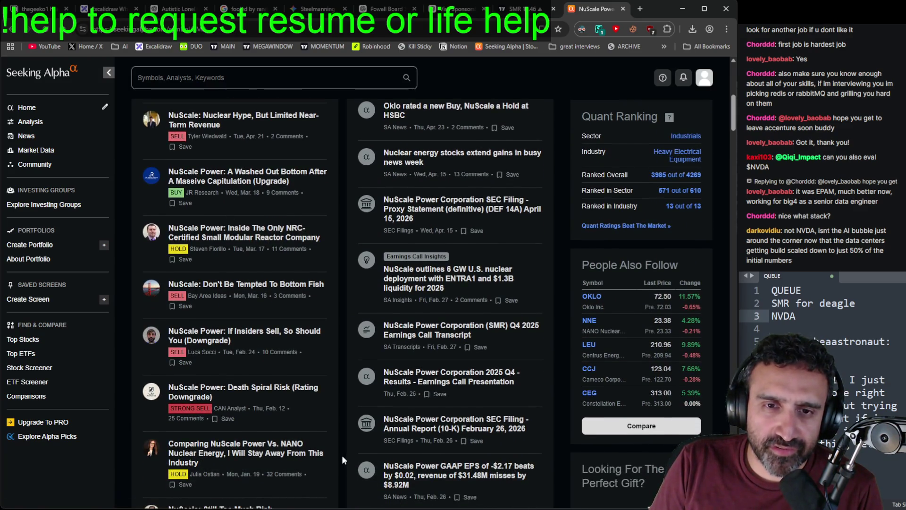
scroll(326, 407, up, 7)
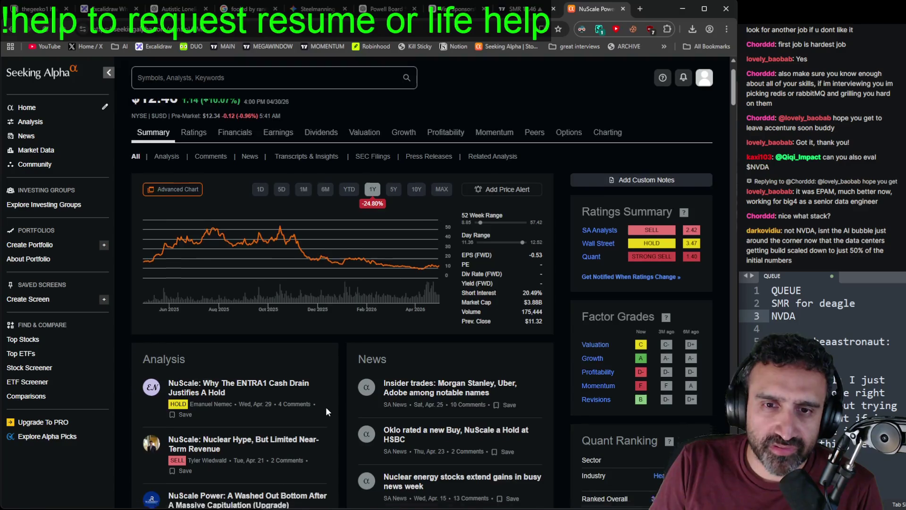
scroll(324, 407, down, 3)
Step: Read the 'Nuclear Hype, But Limited Near-Term Revenue' article, then reactivate the 1-minute SMR chart
click(259, 310)
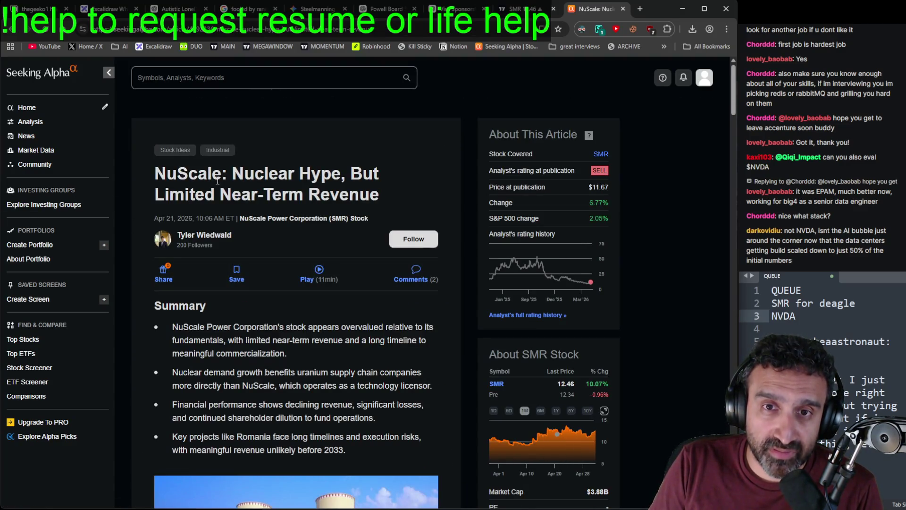
scroll(303, 233, down, 6)
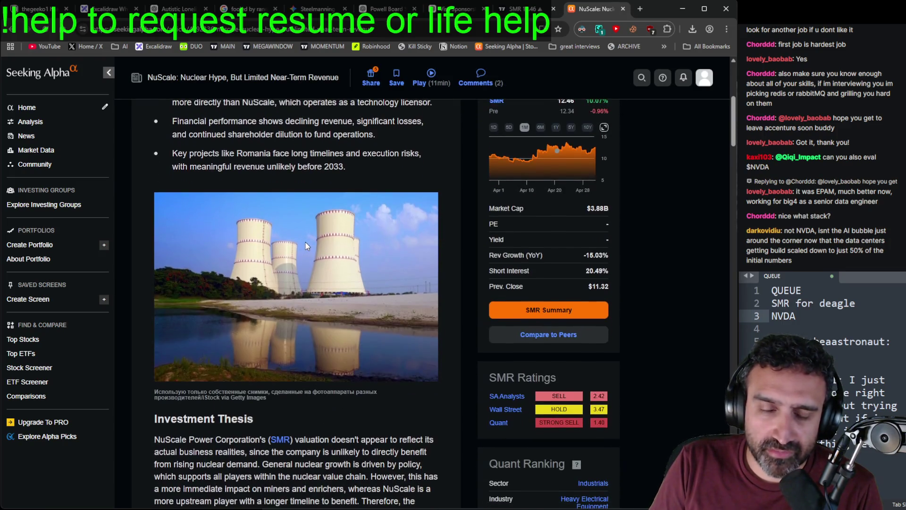
scroll(322, 276, down, 6)
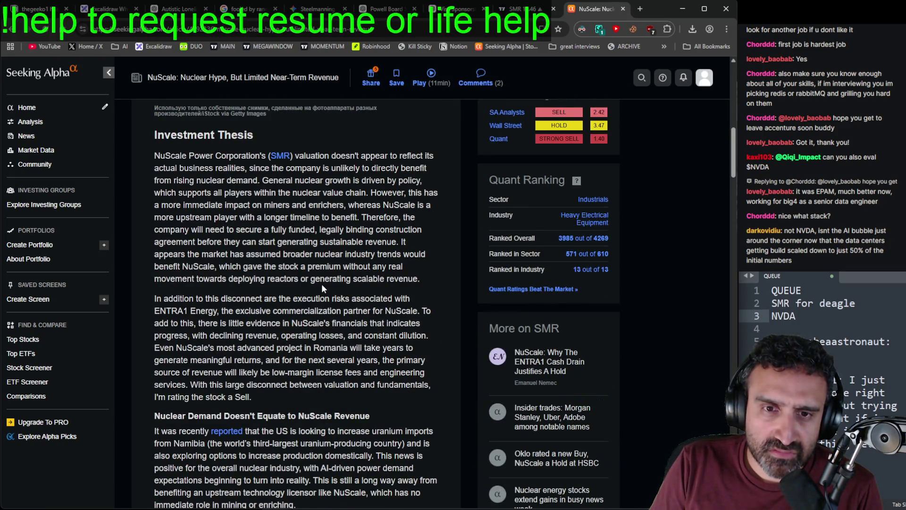
scroll(321, 284, down, 1)
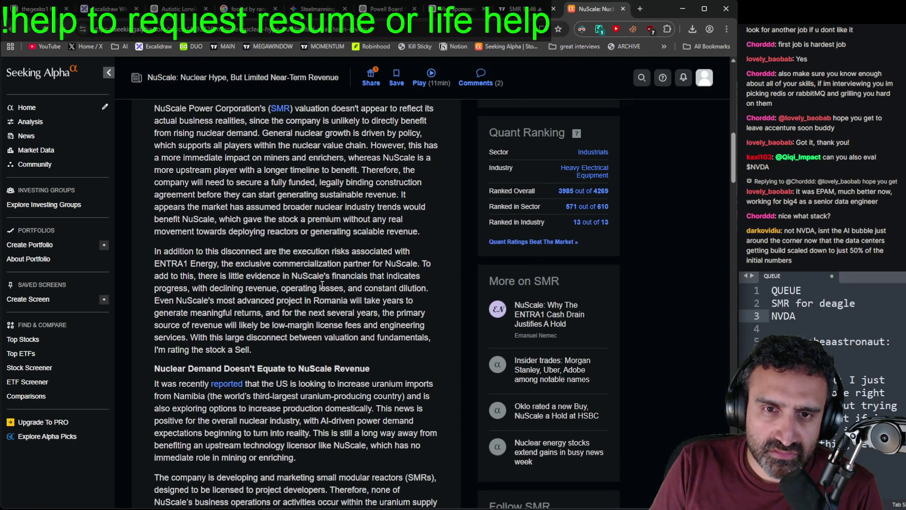
scroll(322, 284, down, 12)
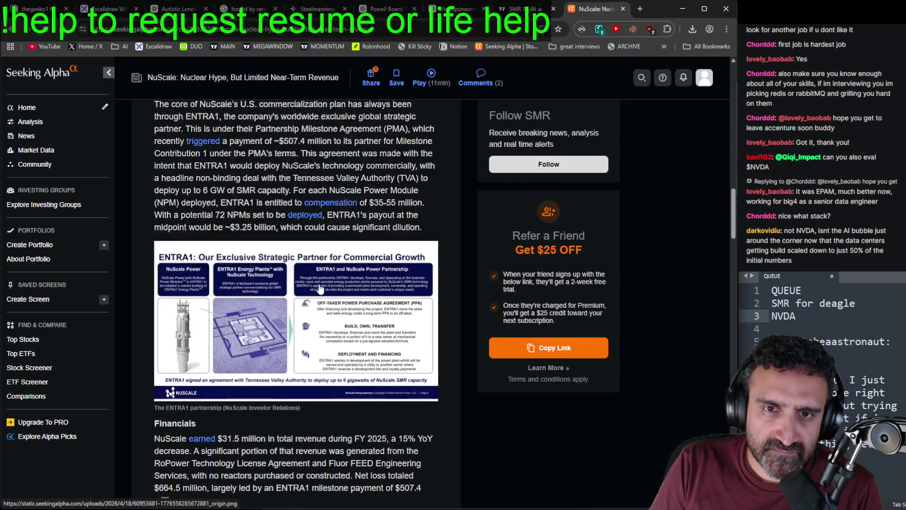
scroll(320, 287, up, 14)
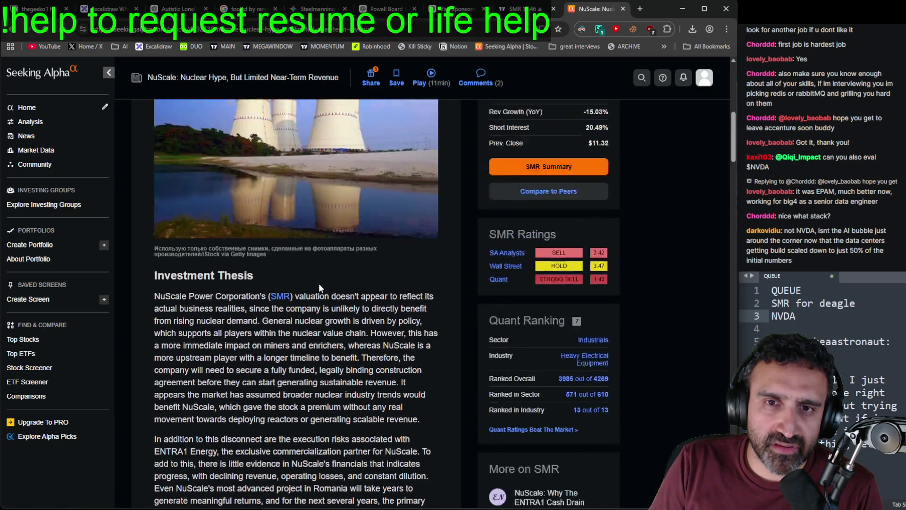
scroll(320, 287, up, 1)
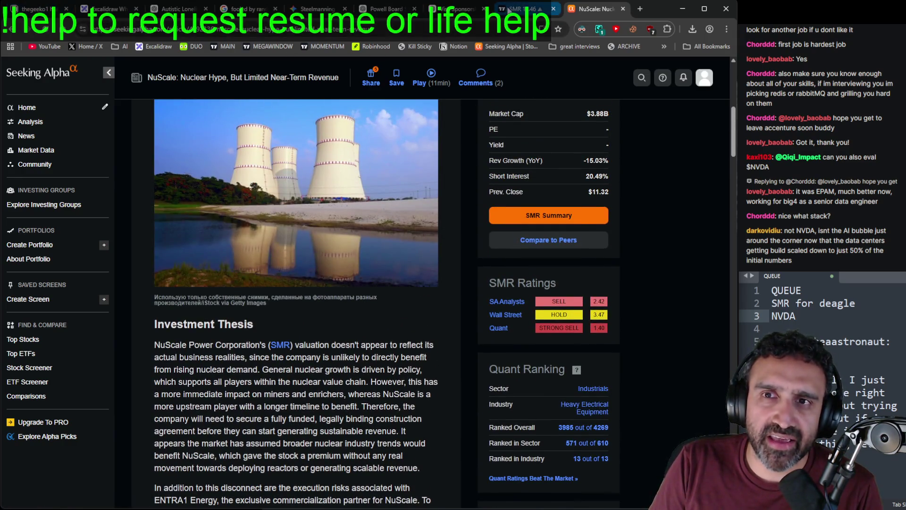
click(509, 9)
click(420, 266)
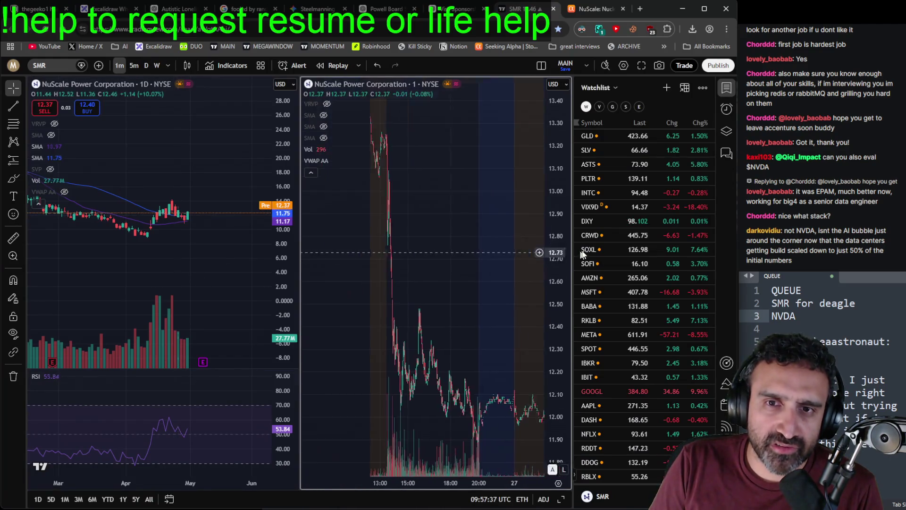
Step: Pan SMR's 1-minute chart toward the latest trading, then back to around 21 Apr
drag(330, 237, 162, 239)
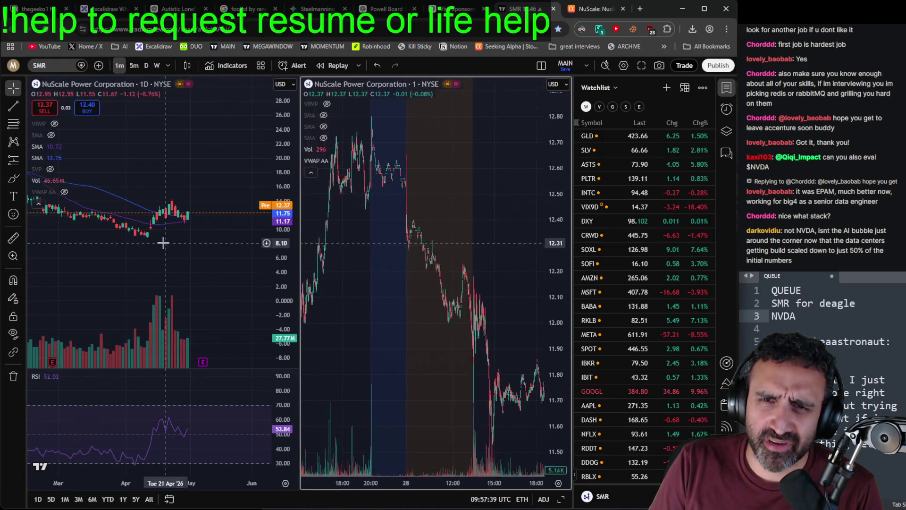
mouse_move(518, 263)
mouse_down()
mouse_move(235, 257)
mouse_move(402, 266)
mouse_move(500, 257)
mouse_up()
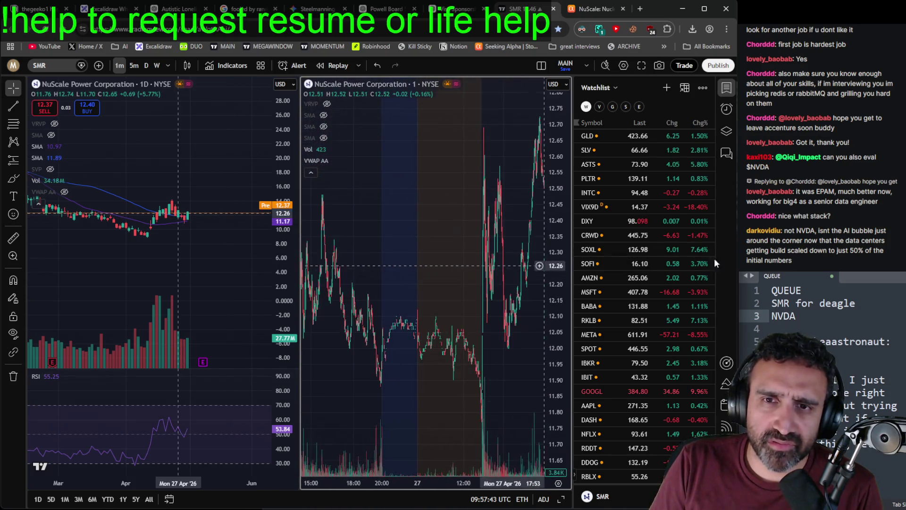
mouse_move(364, 232)
mouse_down()
mouse_move(423, 209)
mouse_move(519, 207)
mouse_up()
drag(370, 204, 542, 203)
drag(312, 207, 306, 207)
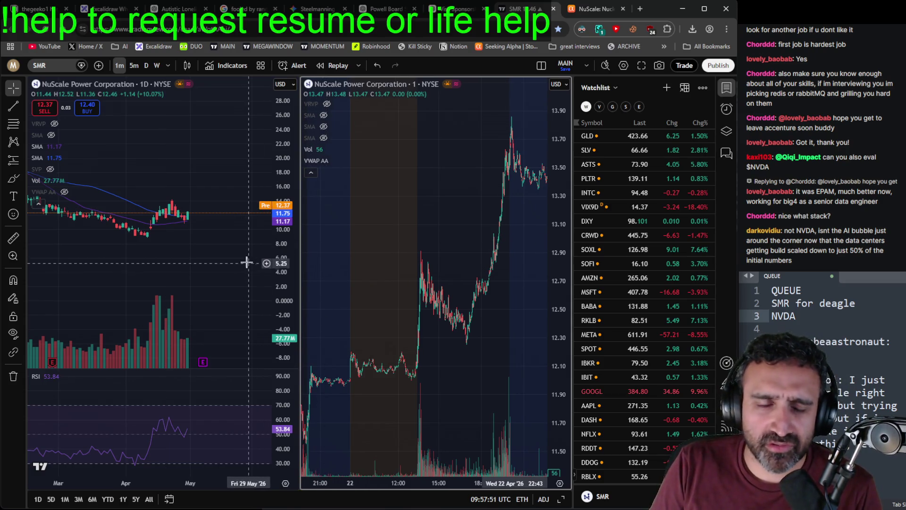
Step: Glance at the NuScale article and the next queue request, then return to the SMR chart
click(570, 13)
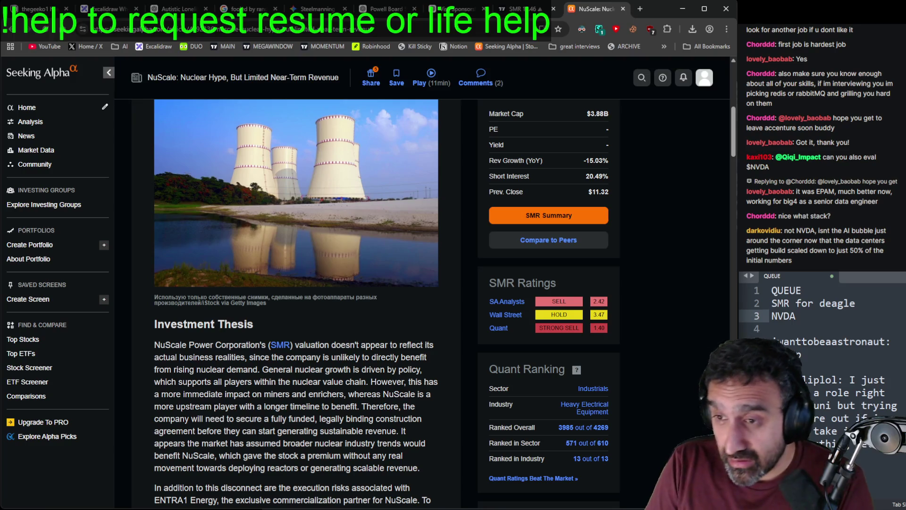
click(826, 313)
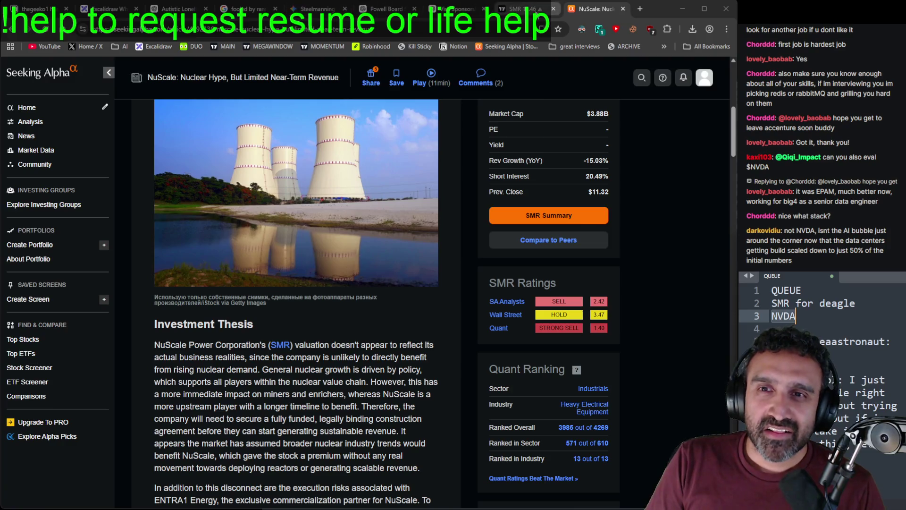
click(519, 8)
Step: Chart NVIDIA (NVDA) on both panes
click(61, 67)
text(NVDA)
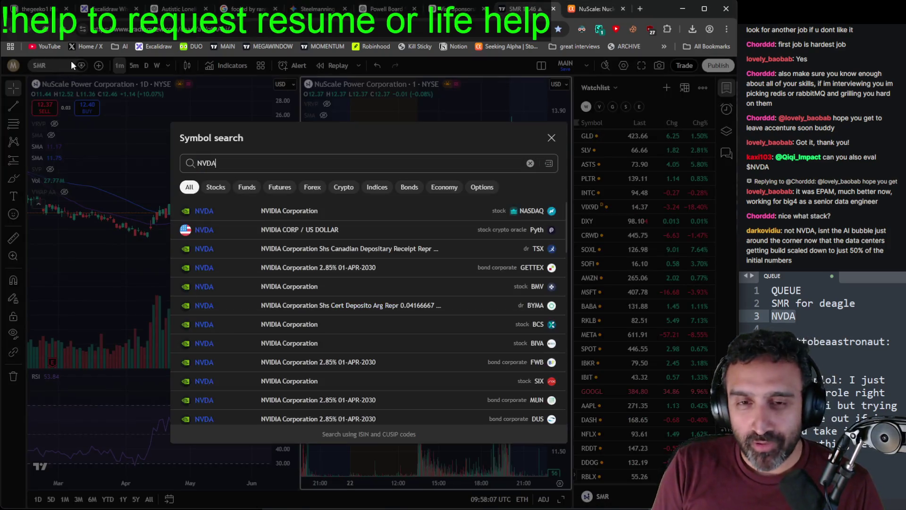
key(Return)
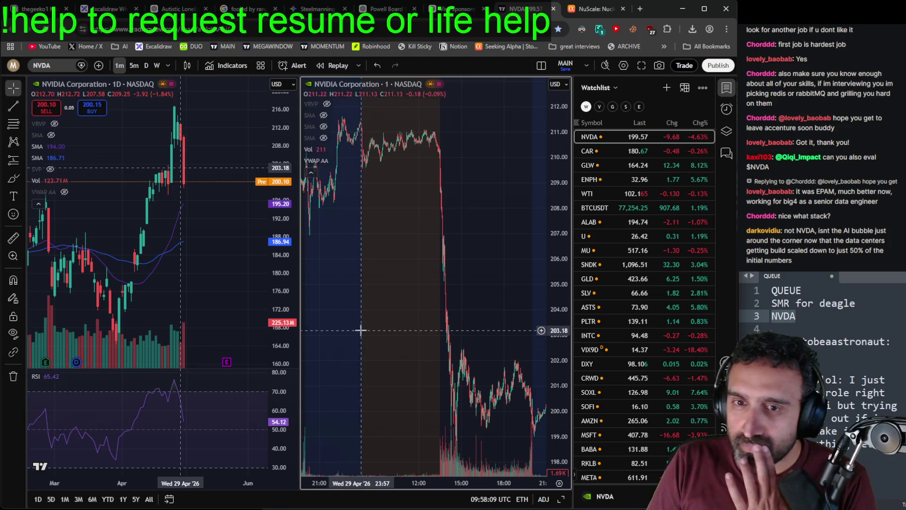
Step: Zoom and pan NVDA's daily chart, pan the 1-minute chart to Wed 29 Apr, then switch to AMD
drag(281, 241, 278, 353)
scroll(212, 288, down, 10)
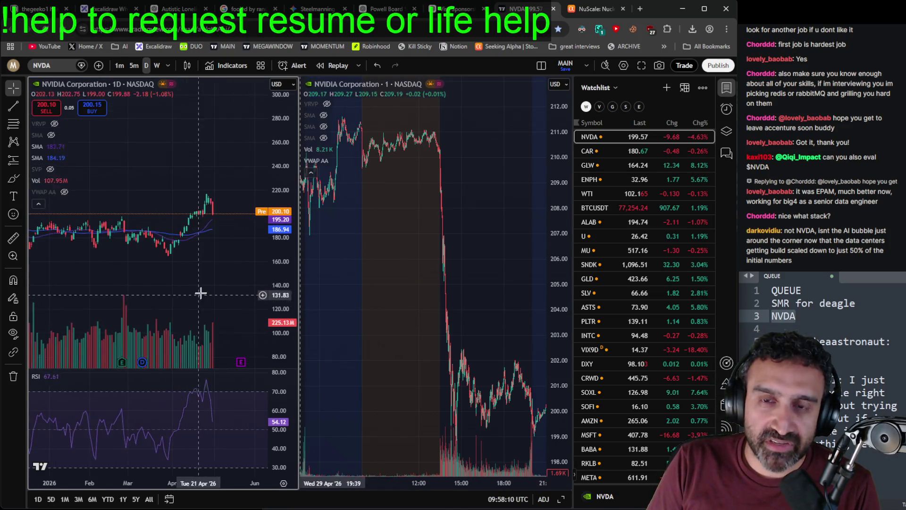
mouse_move(246, 299)
mouse_down()
mouse_move(210, 198)
mouse_move(224, 238)
mouse_up()
scroll(219, 262, up, 10)
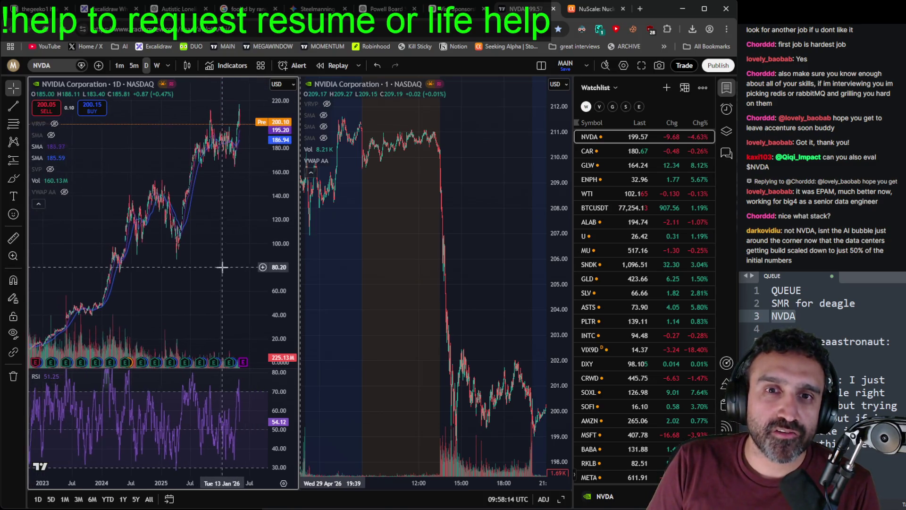
scroll(228, 226, up, 2)
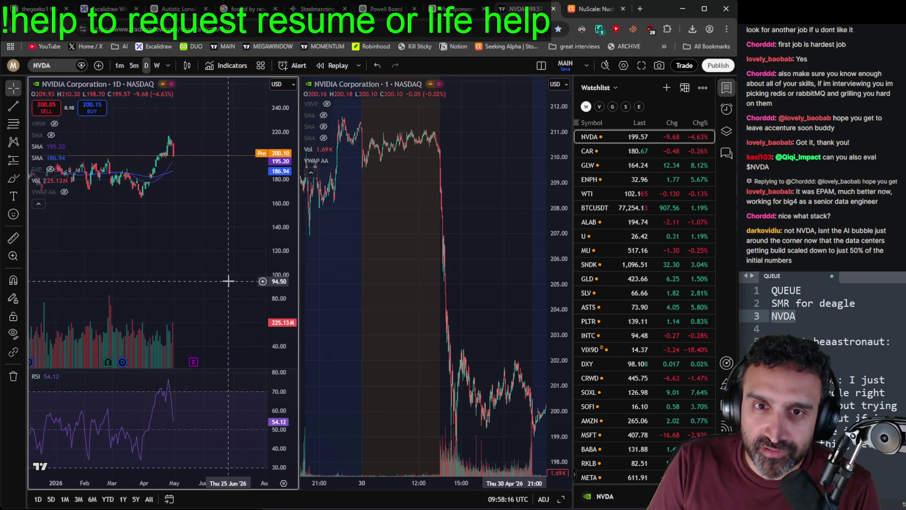
scroll(228, 278, up, 2)
mouse_move(390, 280)
mouse_down()
mouse_move(535, 318)
mouse_move(512, 317)
mouse_move(529, 209)
mouse_move(543, 215)
mouse_move(409, 223)
mouse_move(330, 217)
mouse_move(414, 198)
mouse_up()
scroll(654, 208, up, 3)
click(630, 169)
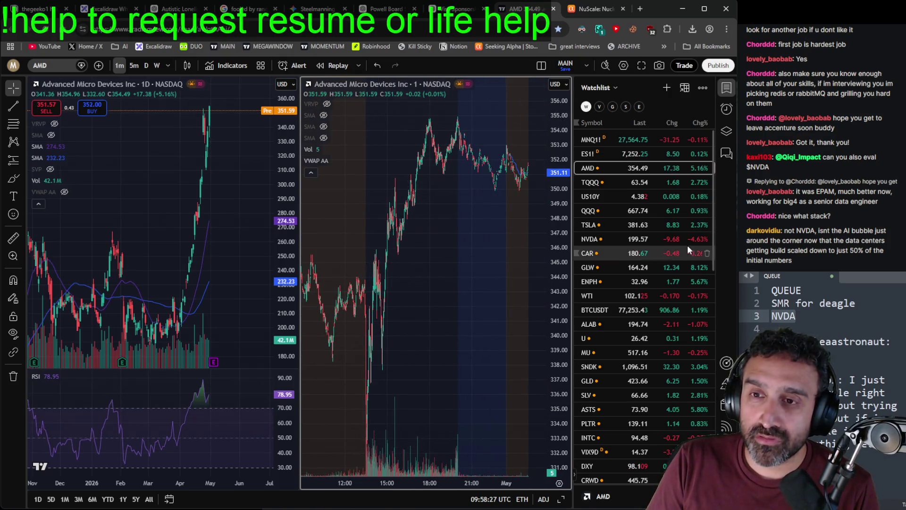
Step: Chart QUALCOMM (QCOM) on NASDAQ in both panes, correcting the mistyped QCOMN
scroll(644, 236, down, 7)
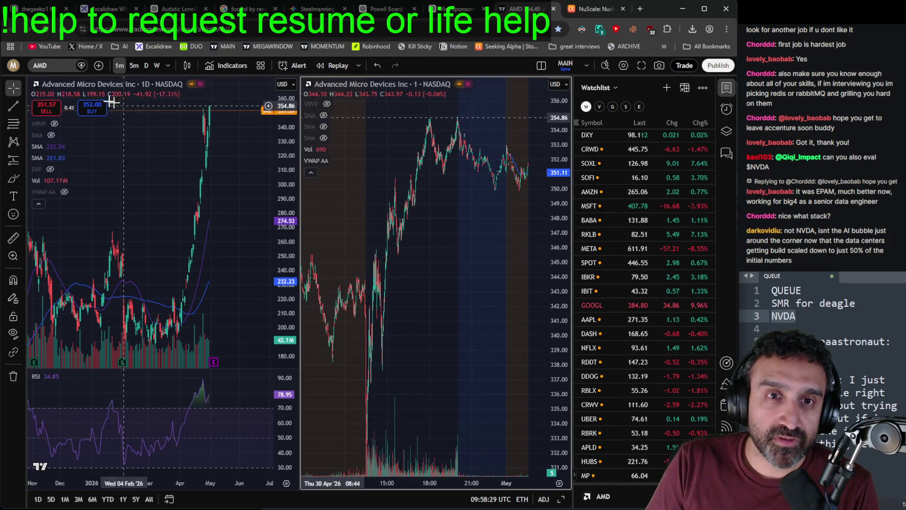
click(38, 66)
text(QCOMN)
key(Return)
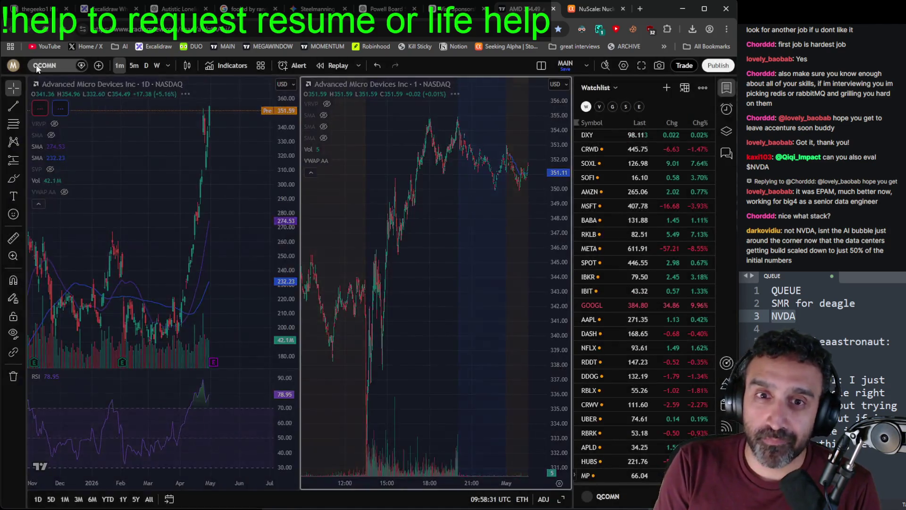
click(54, 64)
text(QCOM)
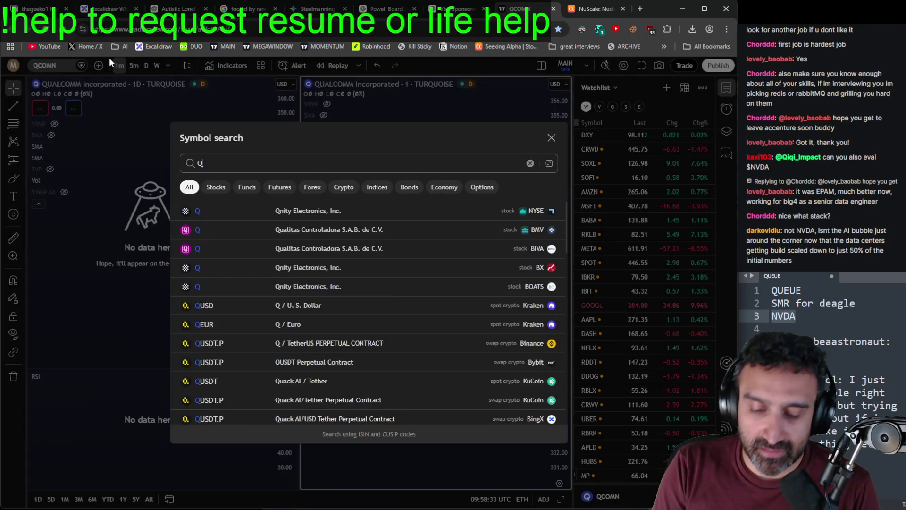
key(Return)
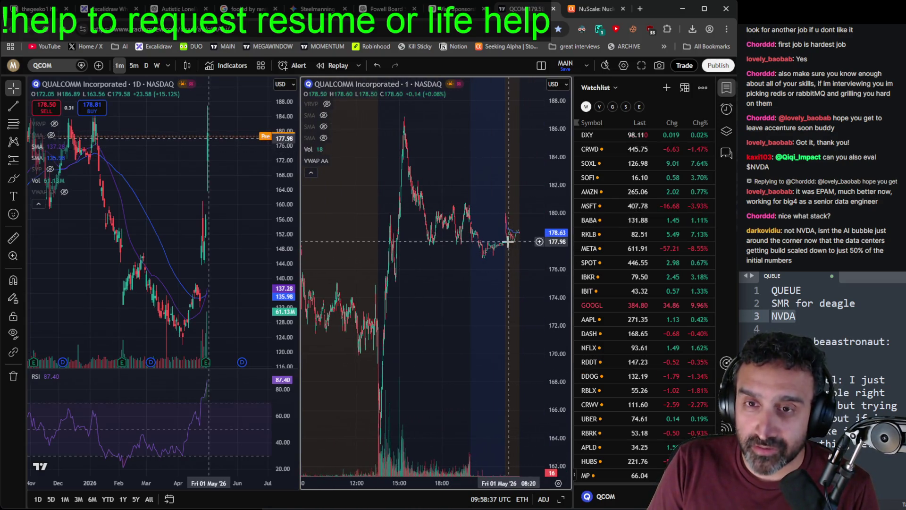
scroll(673, 214, up, 5)
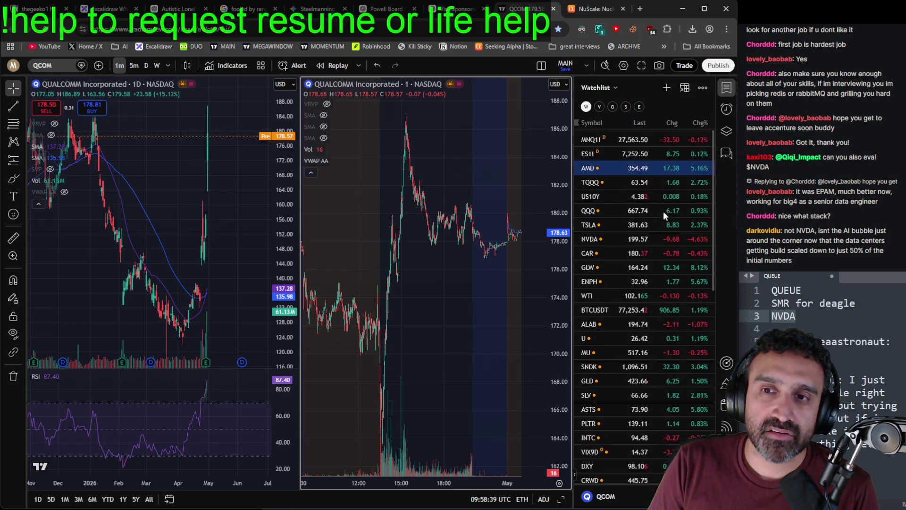
Step: Switch both charts back to NVIDIA, then pan and reset the 1-minute chart's view
click(660, 239)
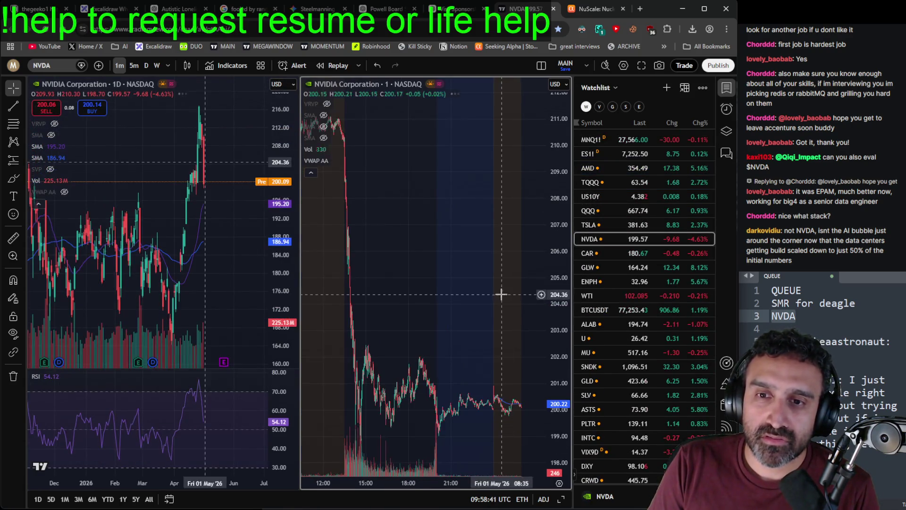
scroll(521, 250, down, 3)
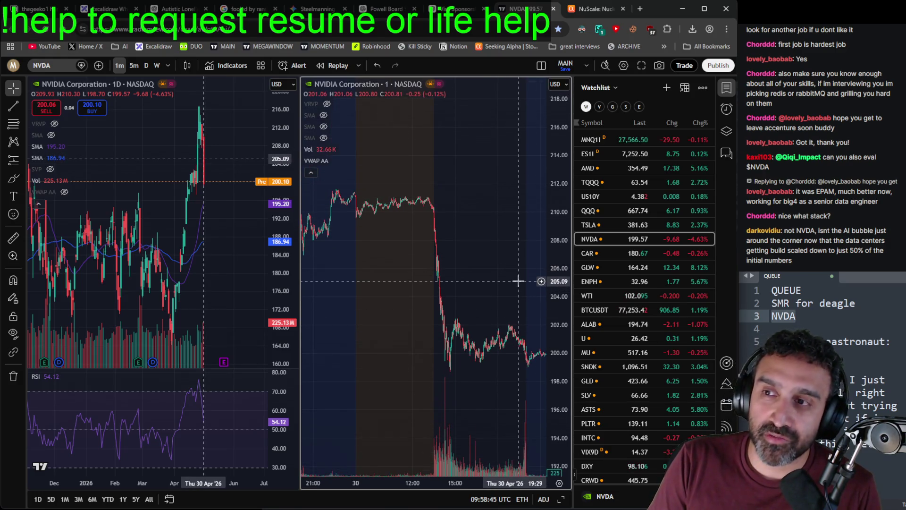
drag(479, 265, 330, 279)
right_click(304, 283)
click(360, 296)
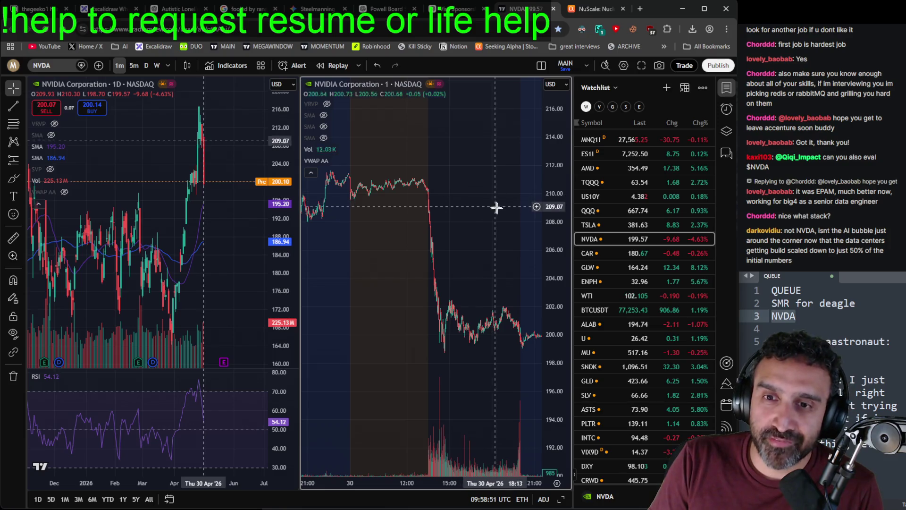
drag(488, 212, 470, 215)
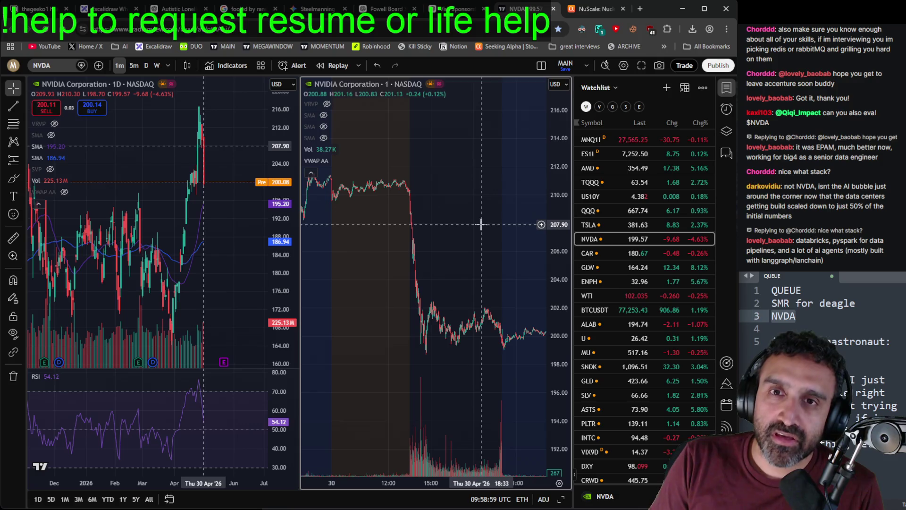
Step: Zoom the daily NVDA chart into the February–May 2026 run-up, nudging the 1-minute chart
scroll(203, 264, down, 4)
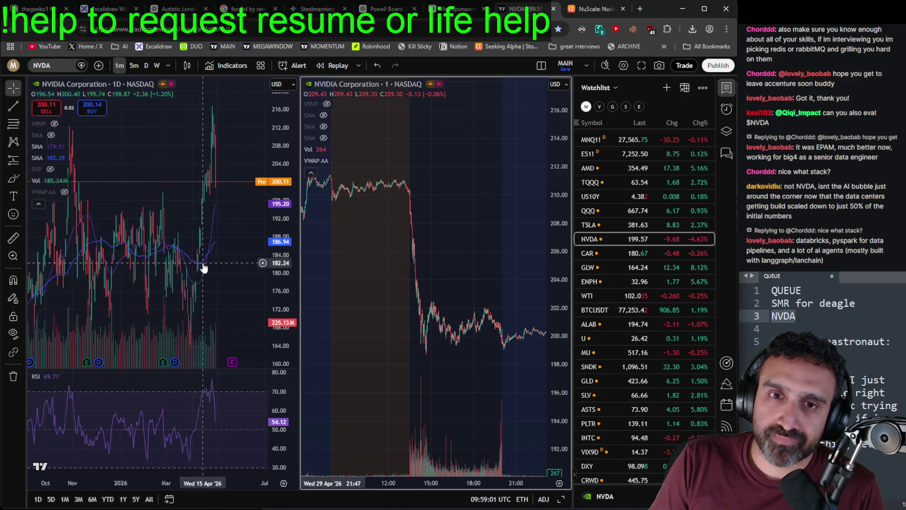
scroll(236, 271, up, 3)
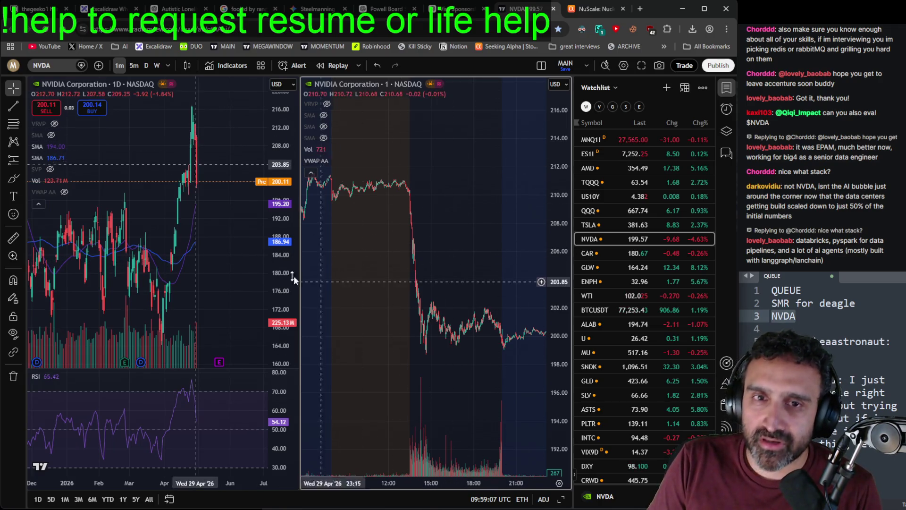
scroll(188, 244, down, 4)
scroll(191, 246, up, 4)
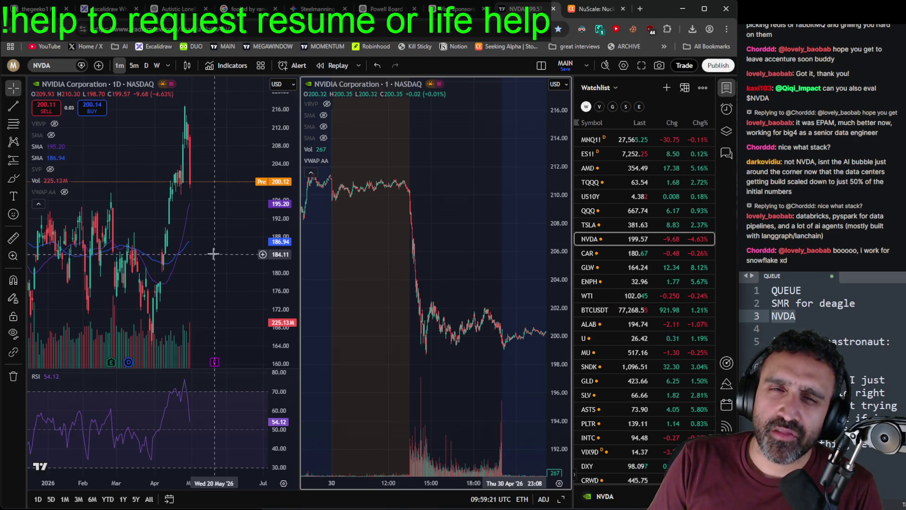
scroll(214, 243, down, 3)
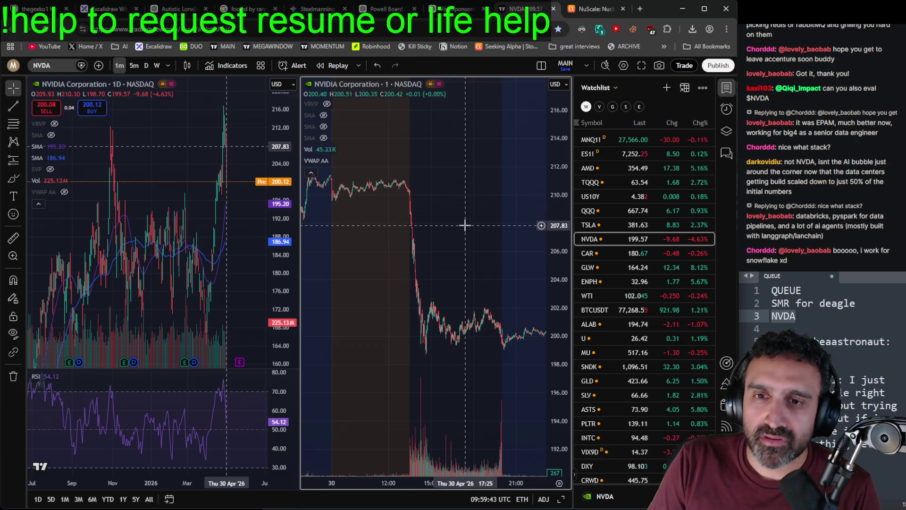
scroll(472, 222, right, 3)
scroll(488, 238, left, 1)
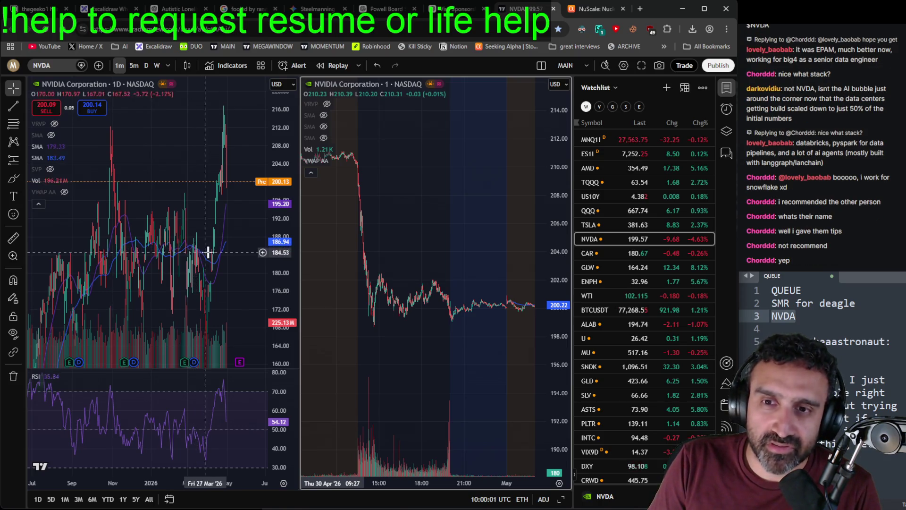
drag(461, 232, 466, 232)
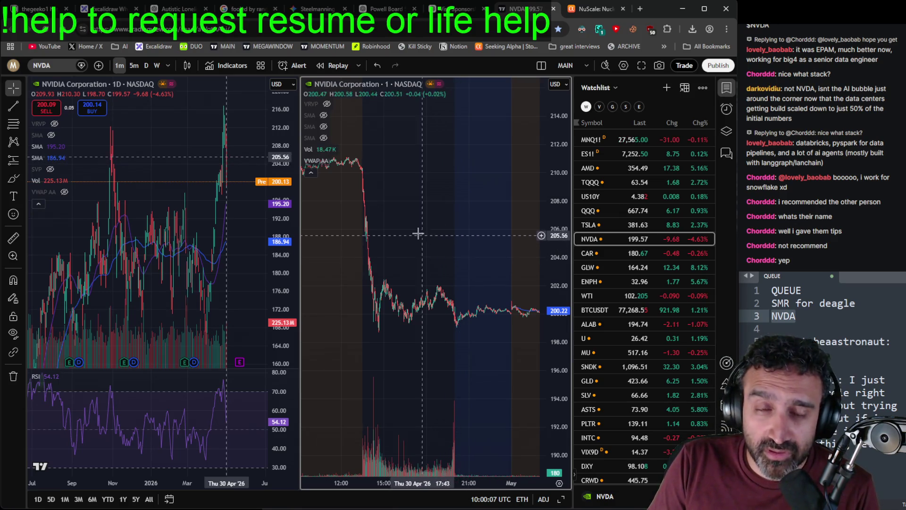
scroll(182, 243, down, 5)
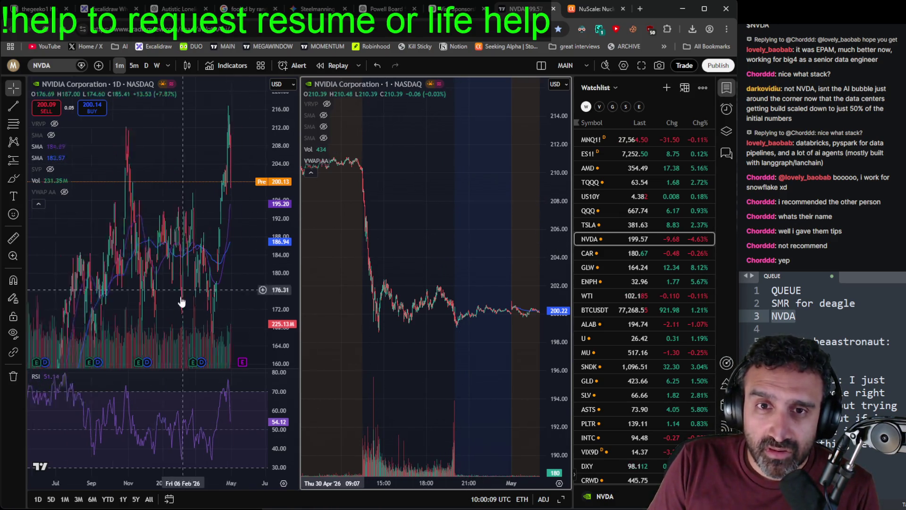
scroll(228, 236, up, 8)
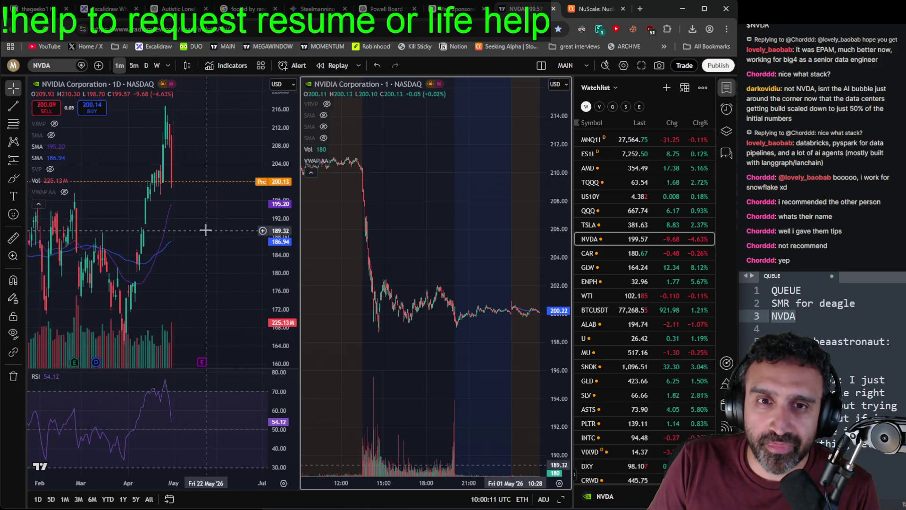
Step: Make the daily NVDA chart active and nudge the pane divider back and forth
click(244, 247)
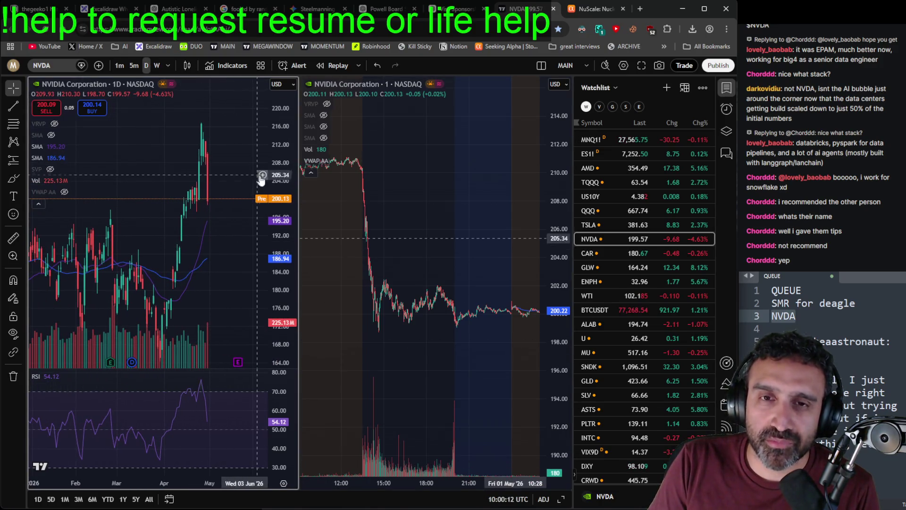
drag(299, 155, 299, 154)
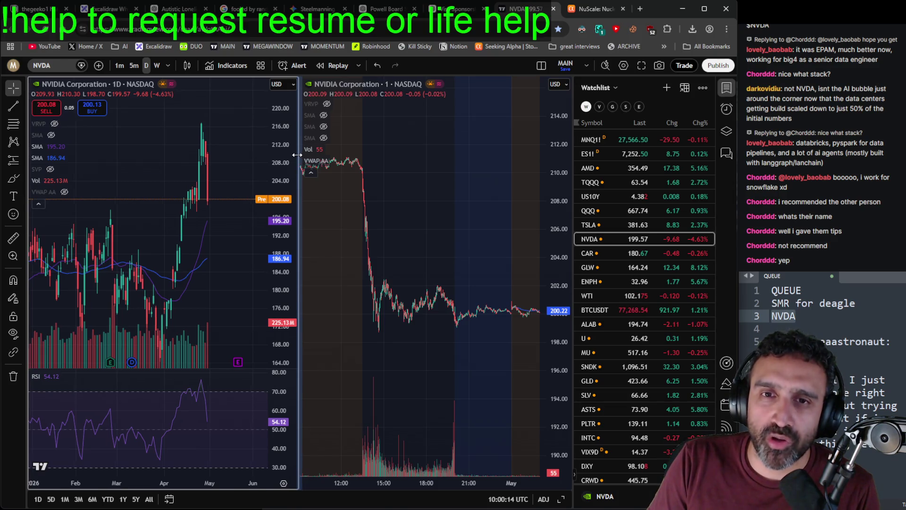
drag(282, 185, 276, 338)
Step: Zoom NVDA's daily chart out to multi-year and back to about a year; pan the 1-minute chart later
scroll(211, 243, down, 10)
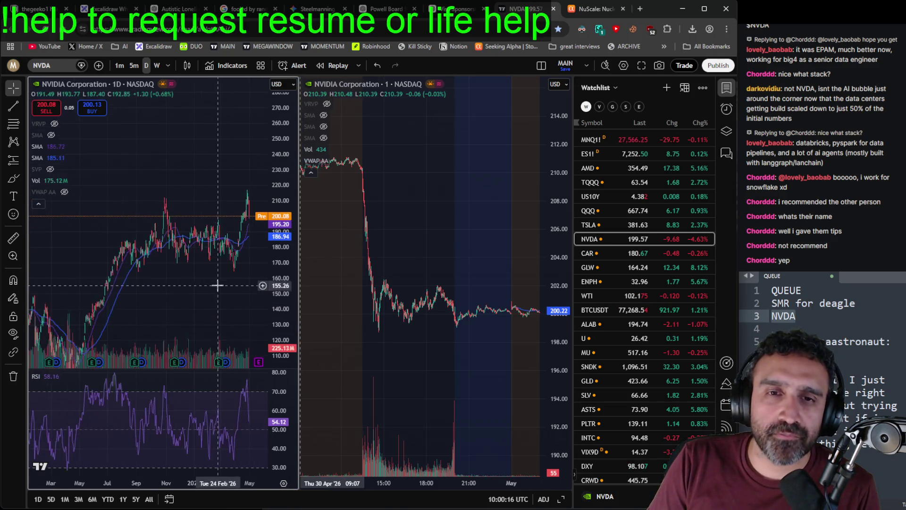
scroll(236, 290, up, 8)
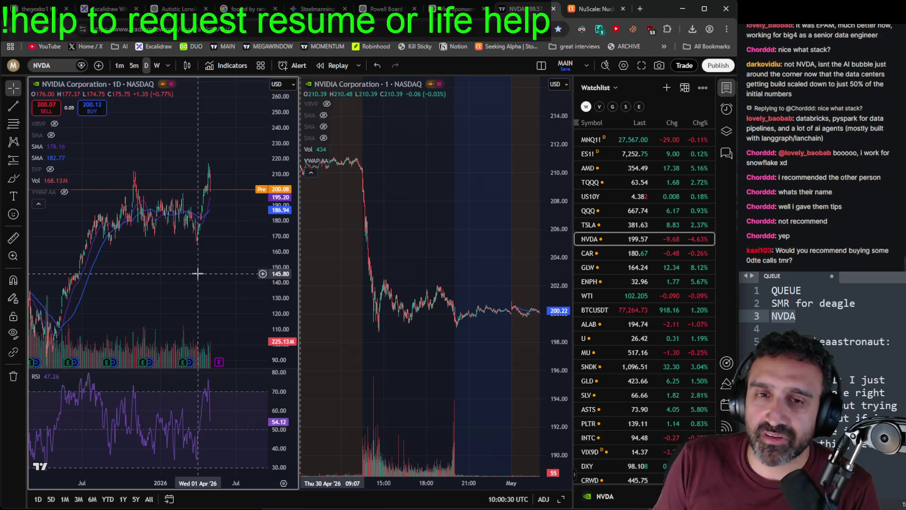
scroll(201, 293, up, 5)
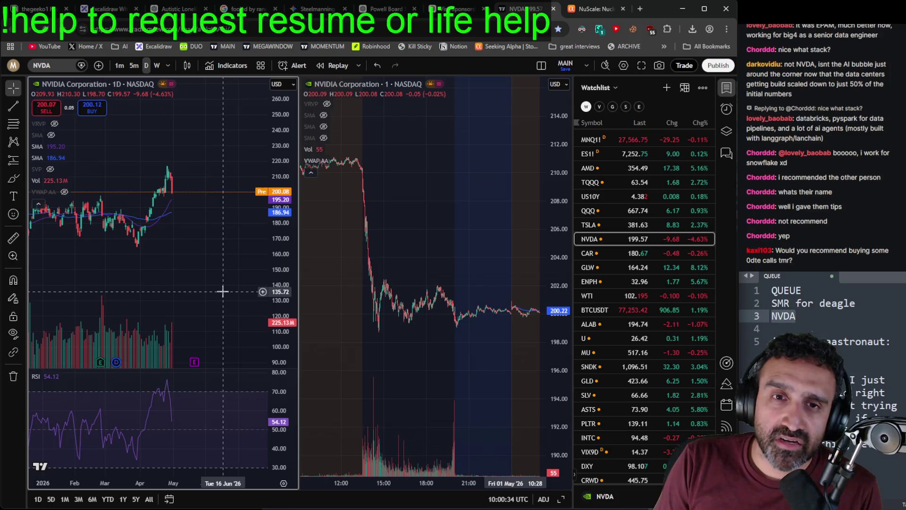
scroll(223, 292, down, 4)
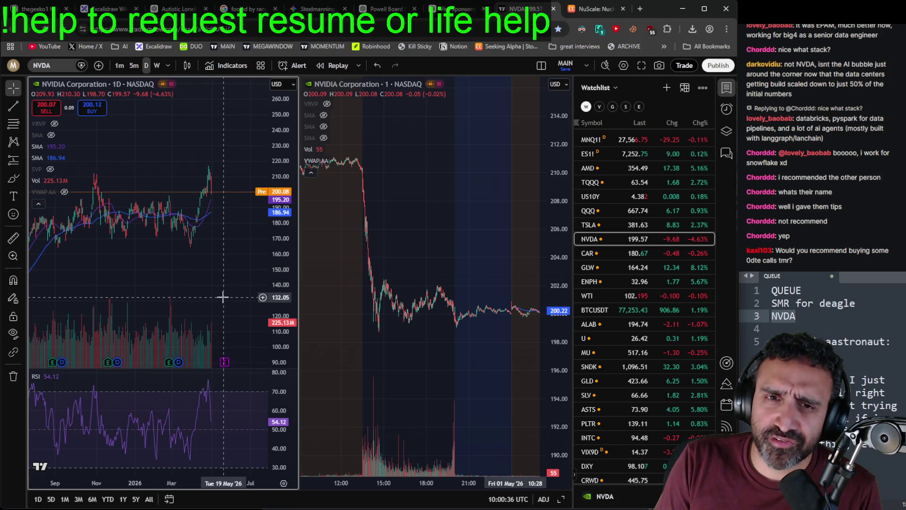
scroll(461, 188, down, 3)
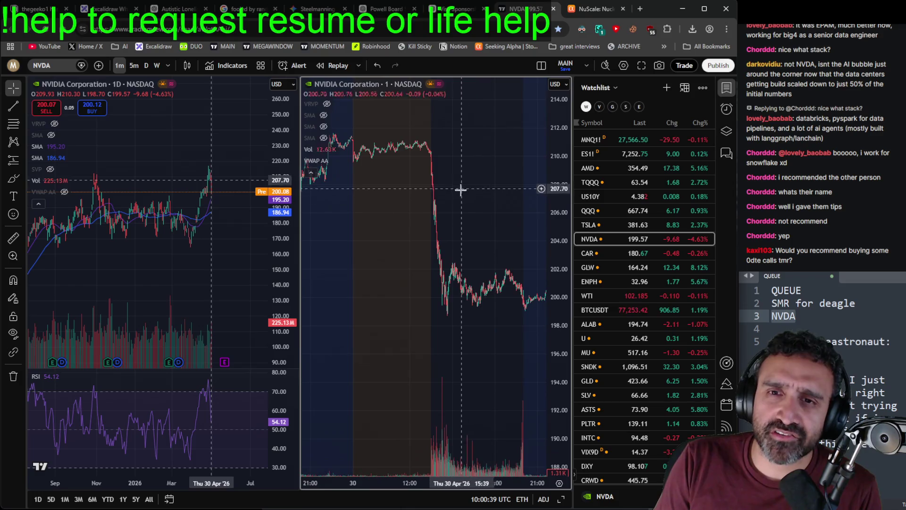
drag(480, 177, 411, 177)
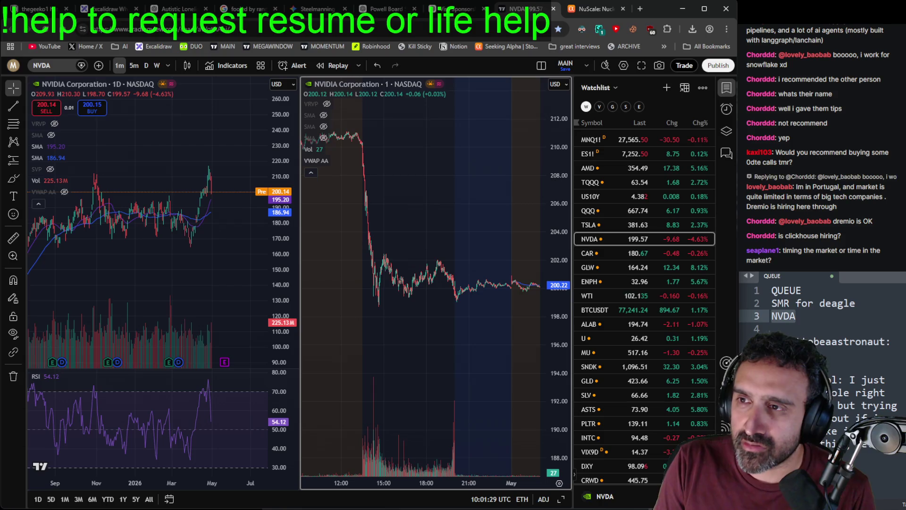
scroll(227, 239, down, 2)
Step: Chart TQQQ with the daily view on 2026, check Discord, then pan the daily chart to its peak
click(619, 184)
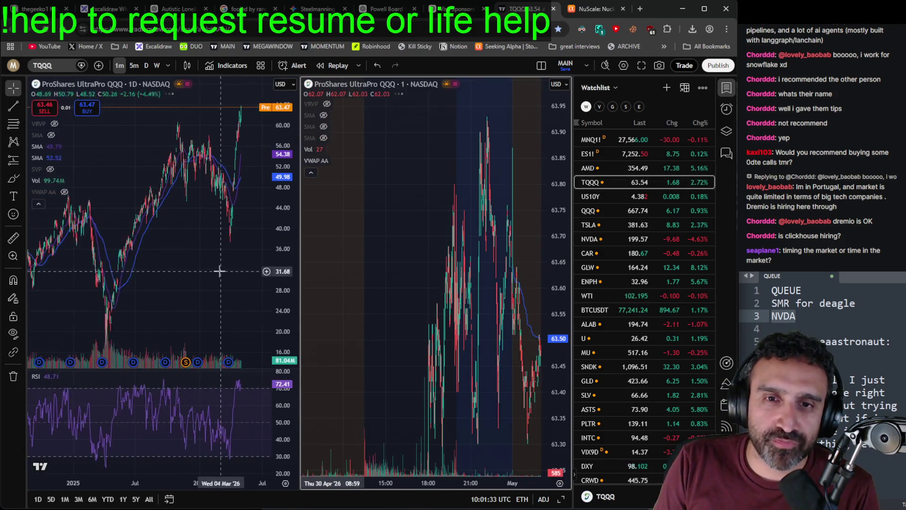
scroll(220, 271, up, 3)
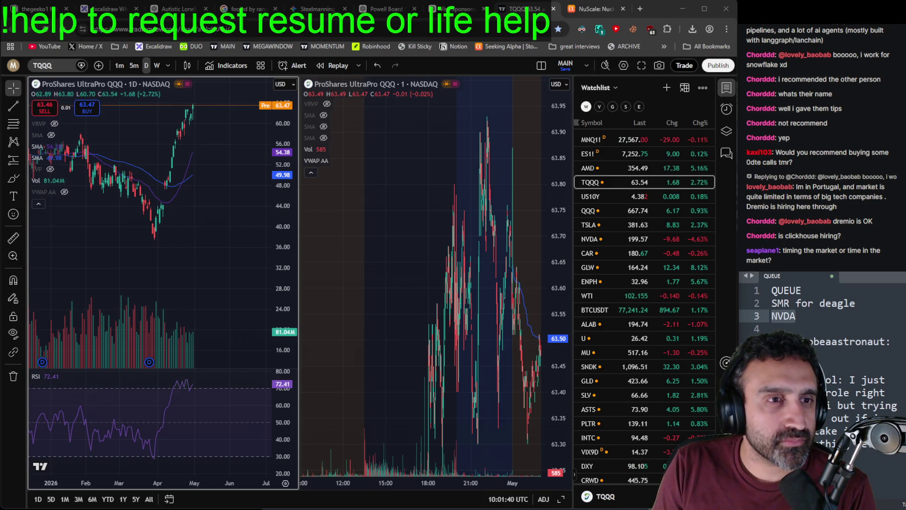
key(alt+Tab)
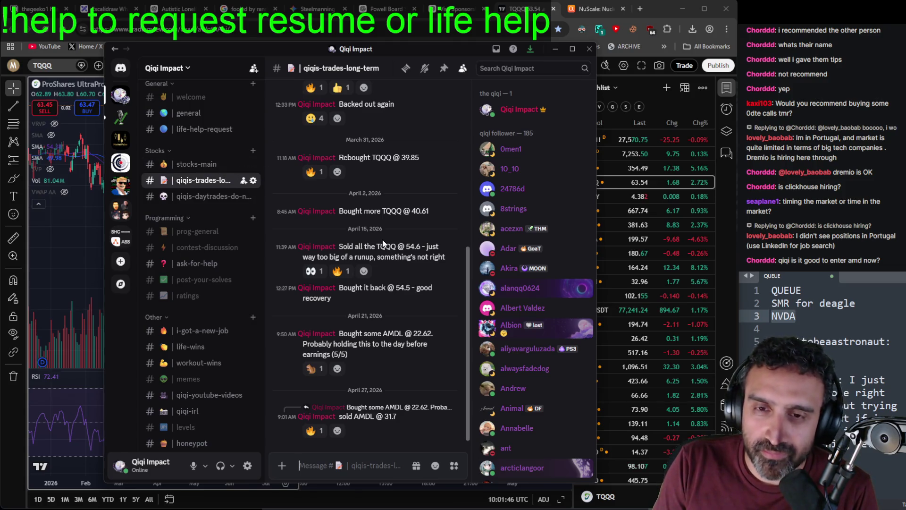
scroll(407, 212, up, 4)
scroll(408, 224, down, 4)
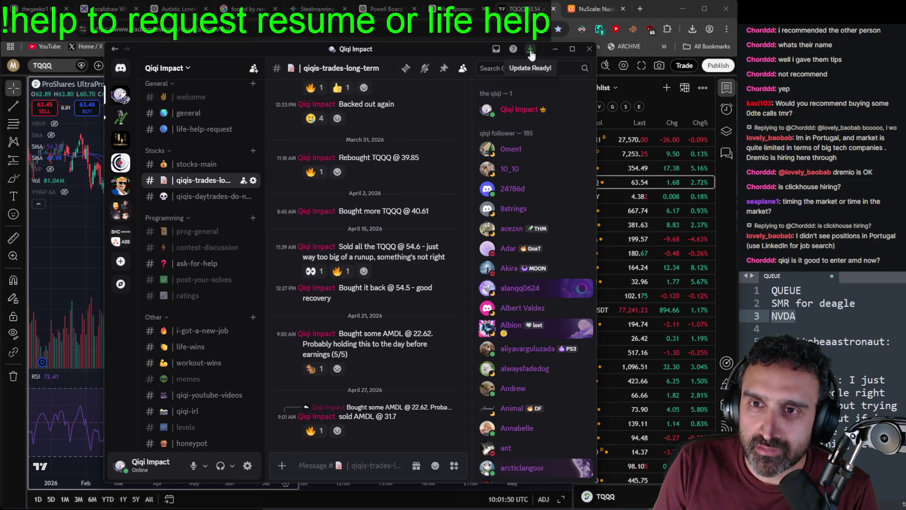
click(555, 48)
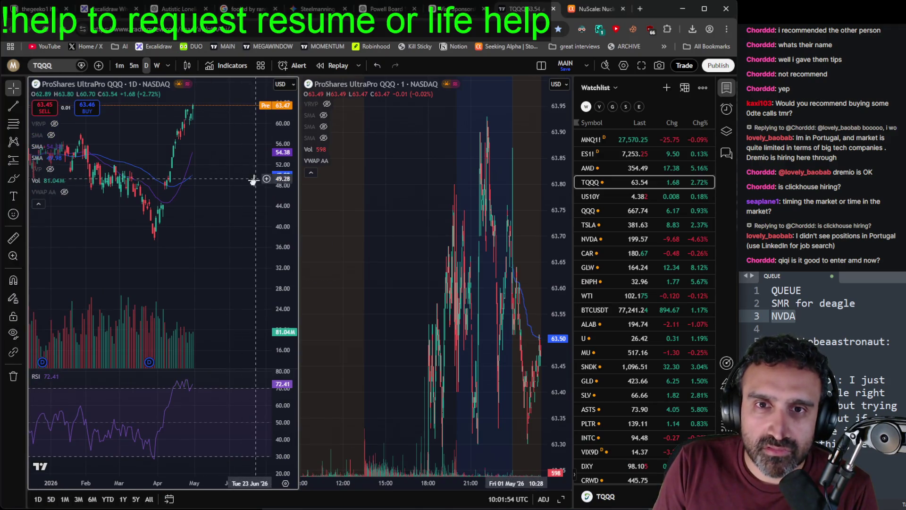
drag(254, 227, 251, 249)
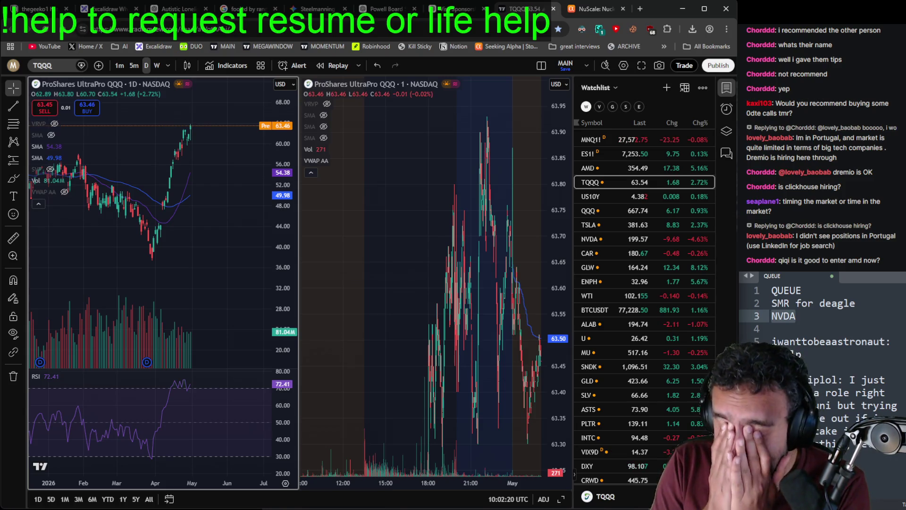
Step: Chart AMD, compress its daily price scale for longer history, then bring Discord to the front
click(636, 162)
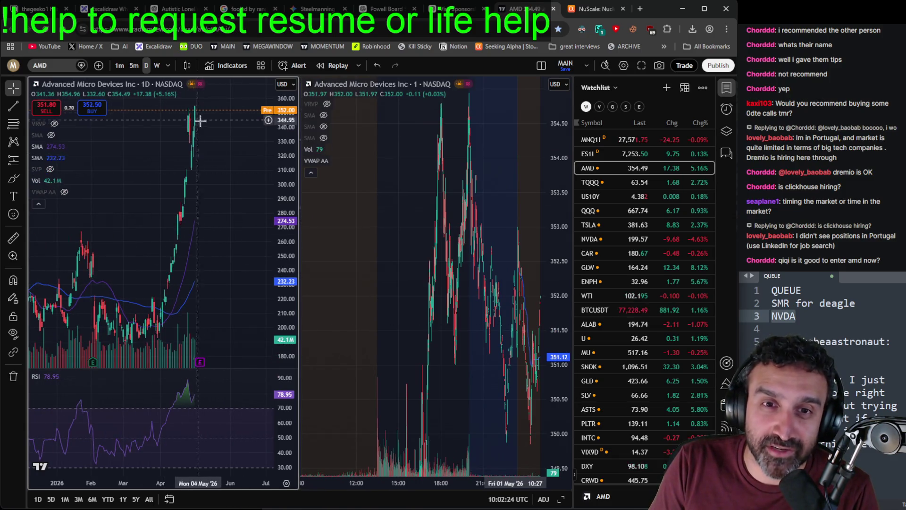
scroll(245, 360, down, 5)
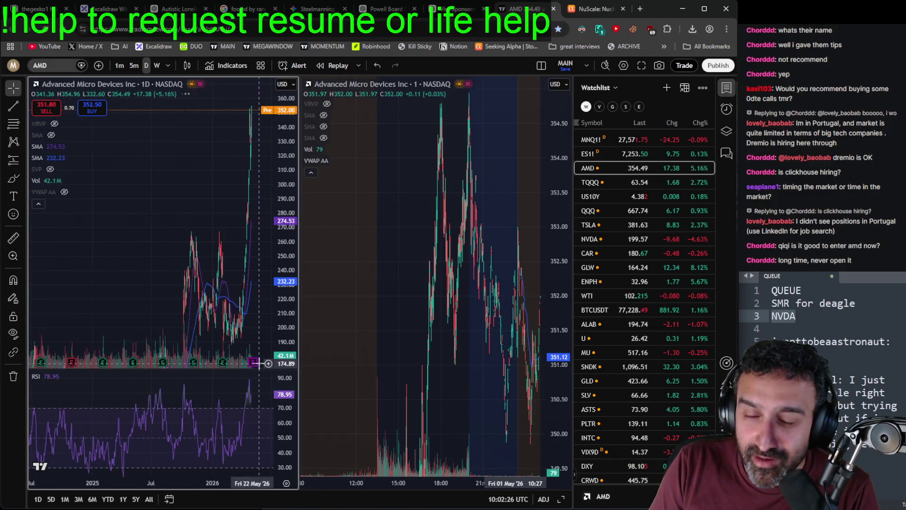
drag(258, 363, 168, 289)
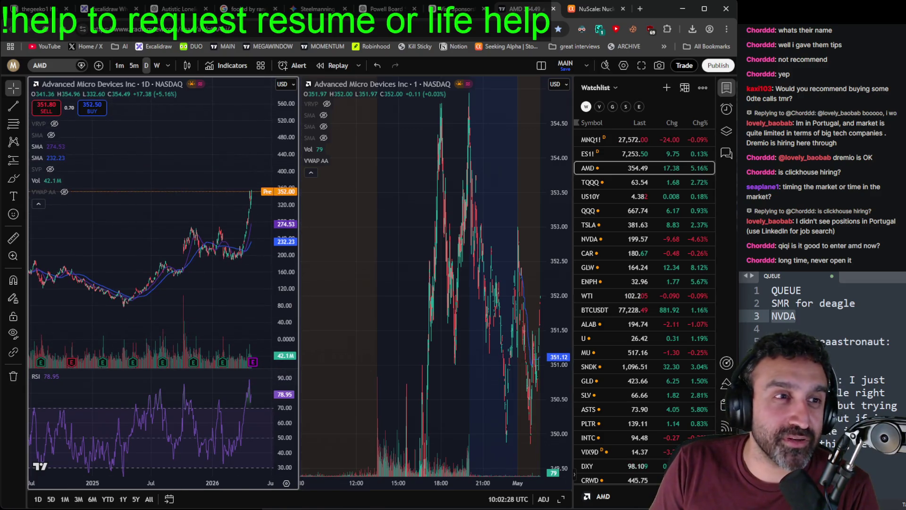
key(alt+Tab)
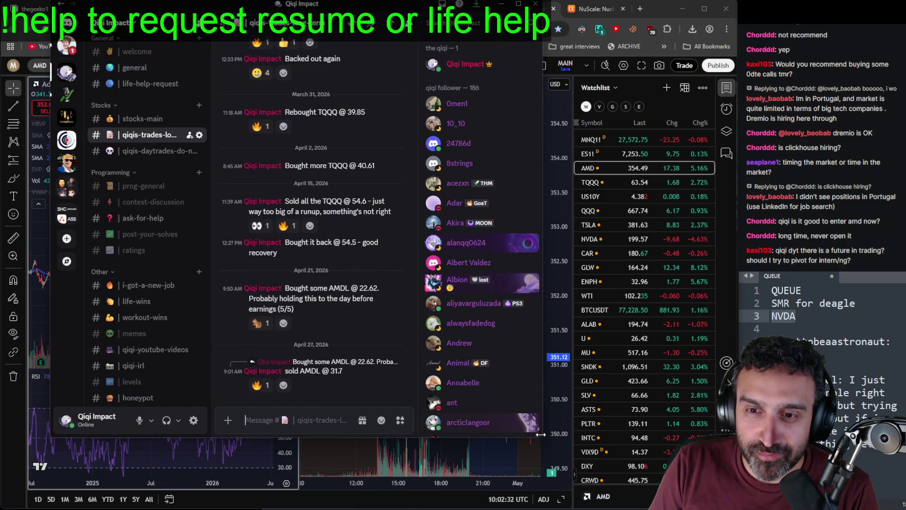
click(546, 436)
key(Escape)
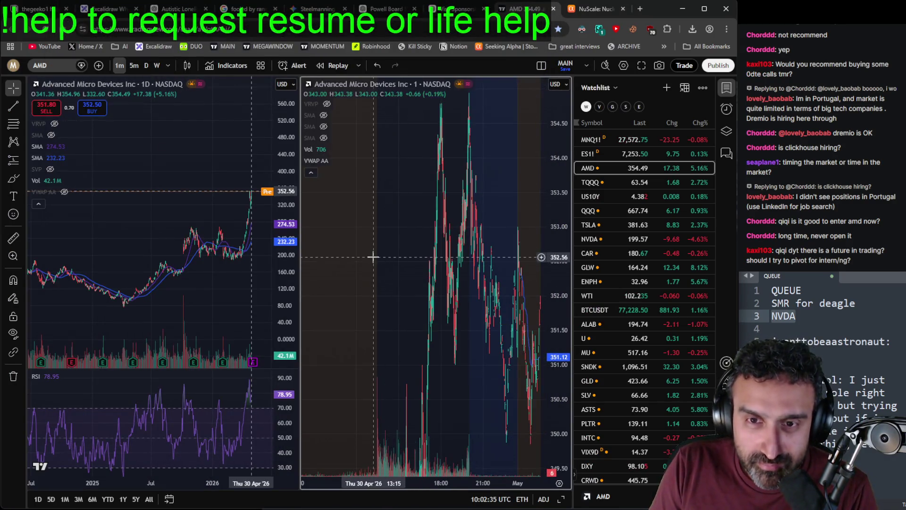
key(alt+Tab)
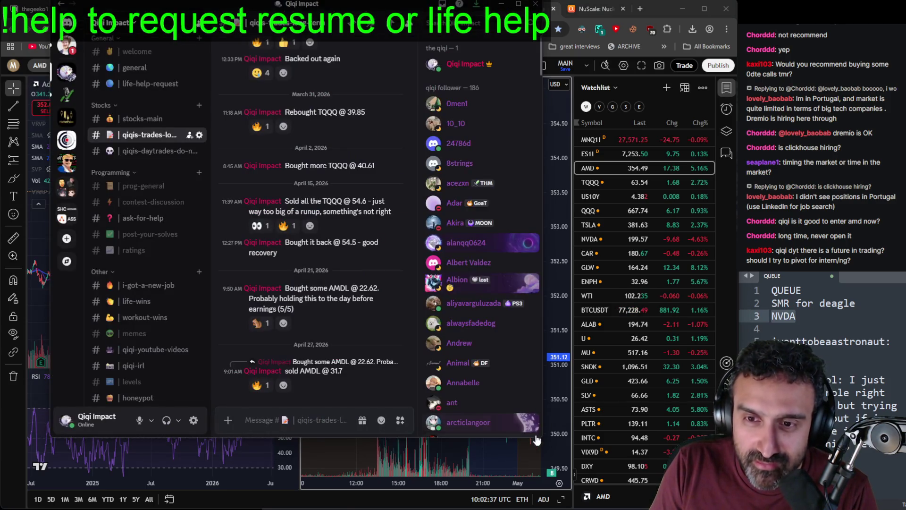
Step: Enlarge Discord, open the stocks-main channel, and search the server for 'amd'
drag(539, 434, 689, 491)
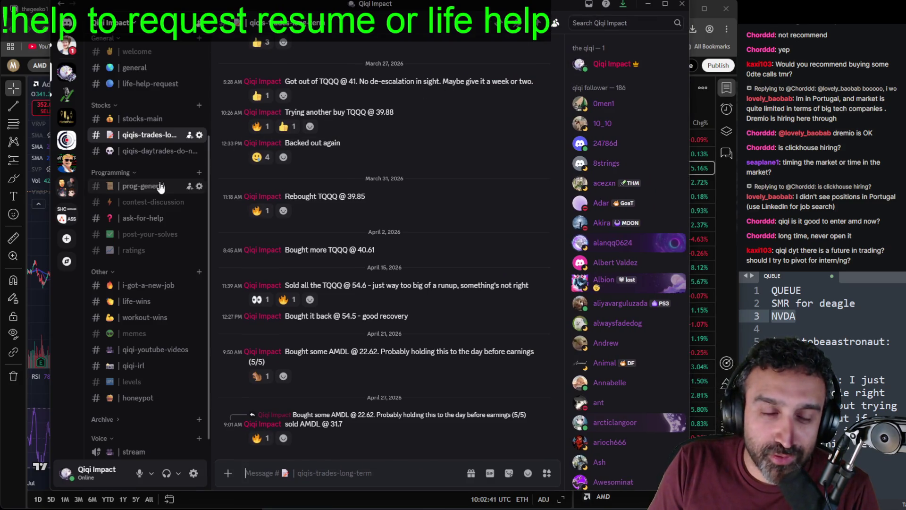
click(144, 119)
click(606, 24)
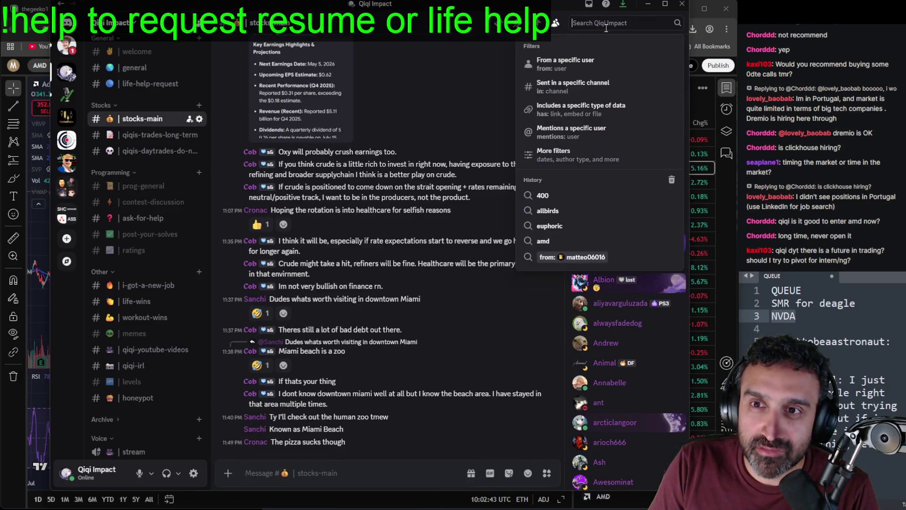
text(amd)
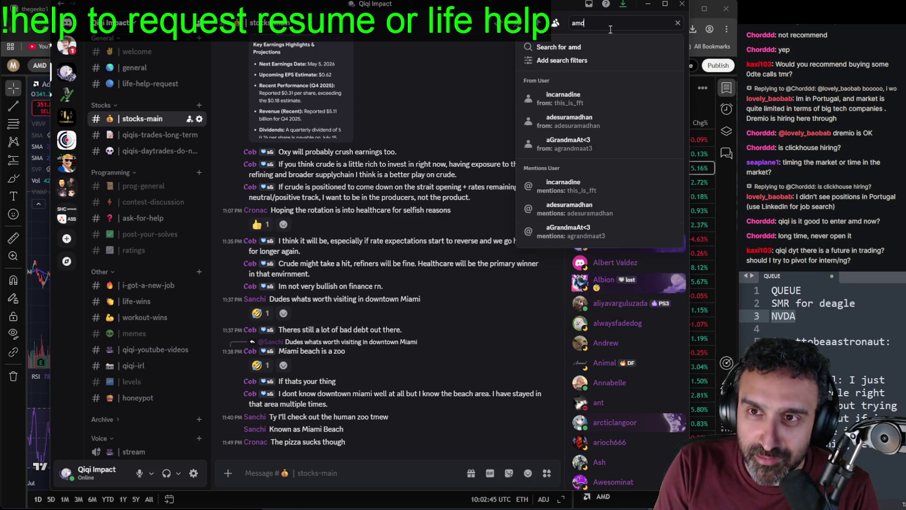
key(Return)
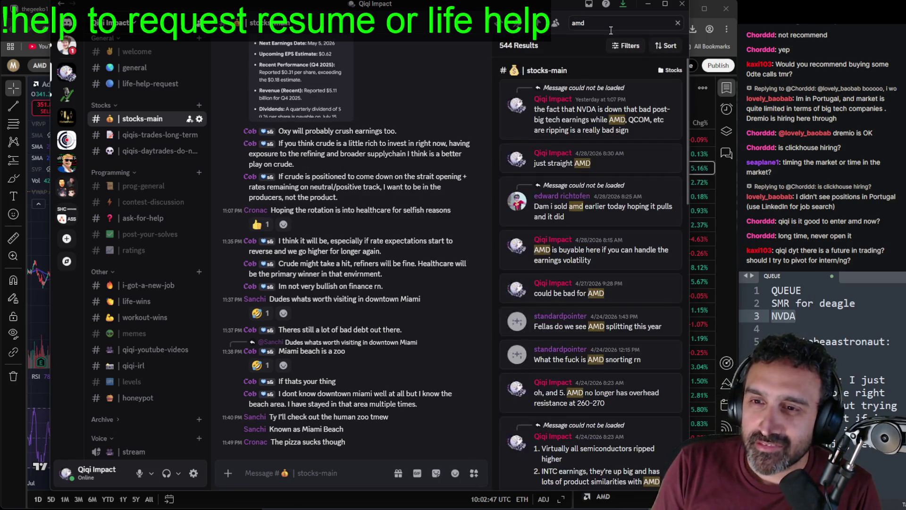
Step: Narrow the search to your own account's messages mentioning 'amd' using a from: filter
key(ctrl+a)
text(fro)
key(BackSpace)
key(BackSpace)
key(BackSpace)
text(qiq)
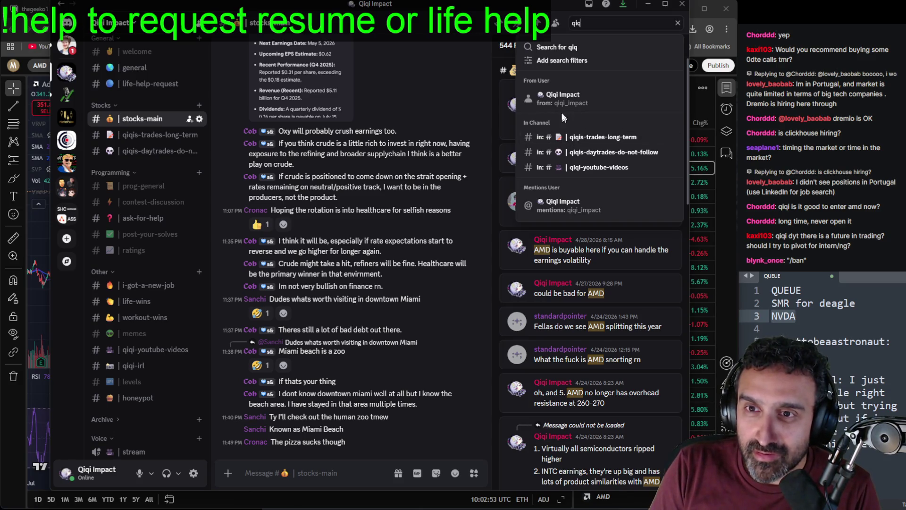
click(558, 99)
text(amd)
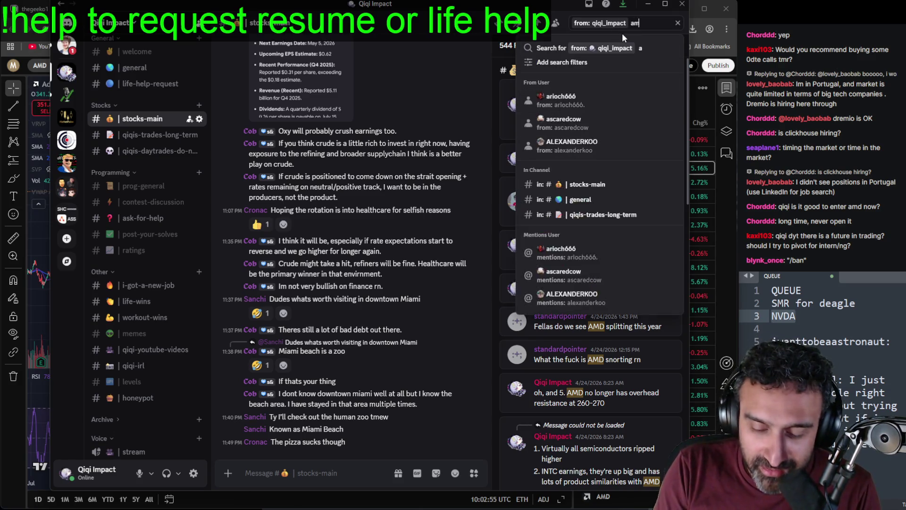
key(Return)
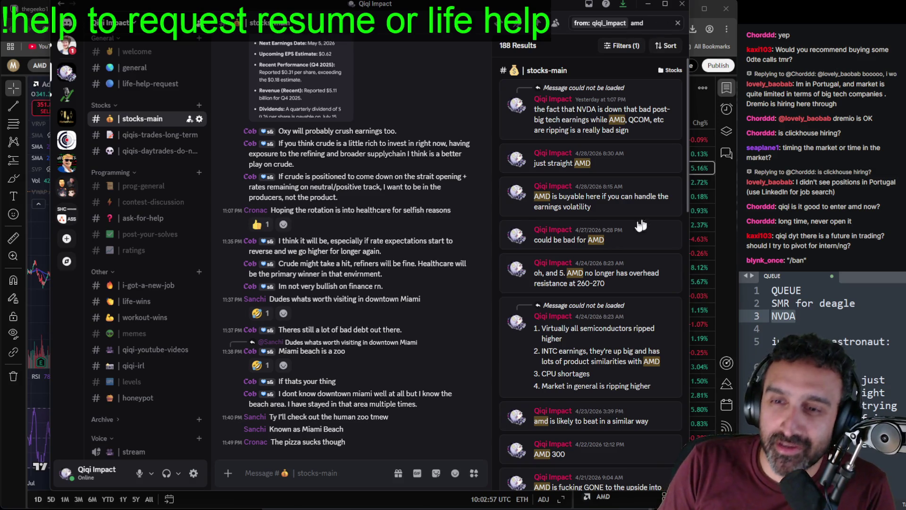
Step: Page through the results and jump to the 'AMD is buyable here' message
scroll(601, 442, down, 10)
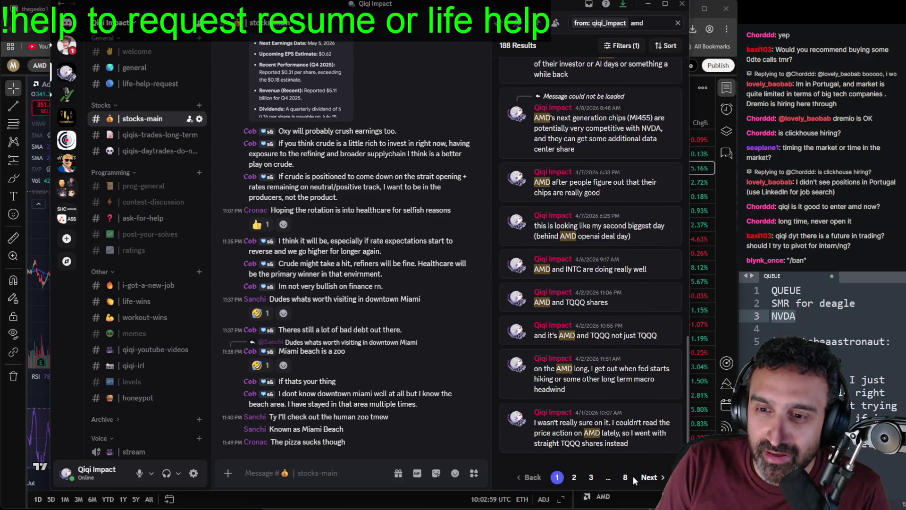
click(647, 477)
scroll(646, 308, up, 5)
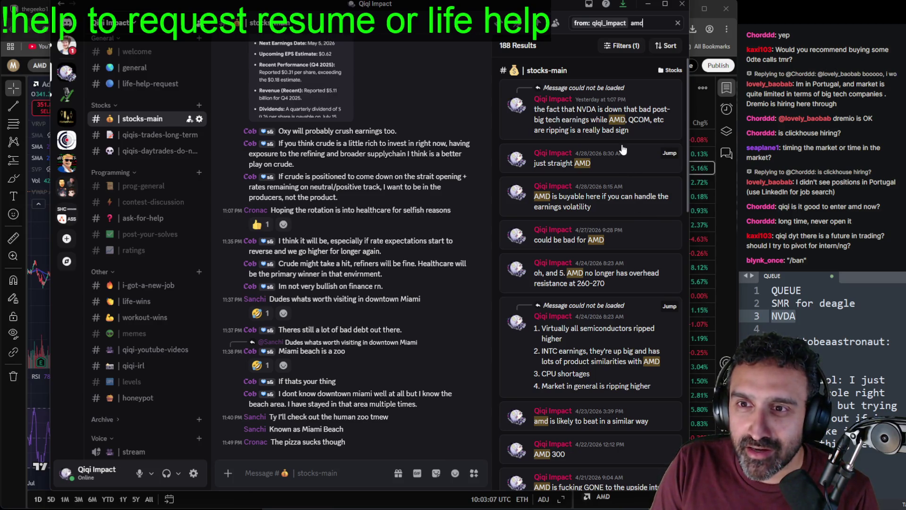
scroll(623, 150, down, 3)
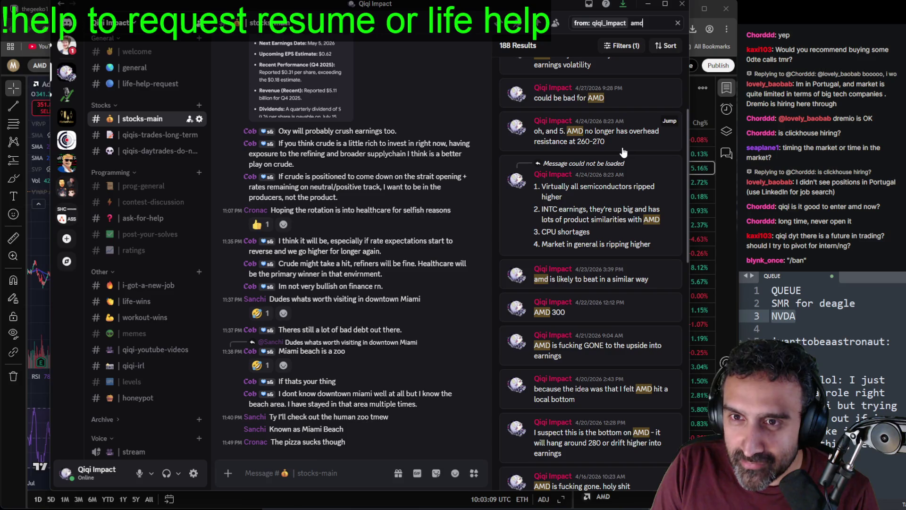
scroll(622, 152, up, 3)
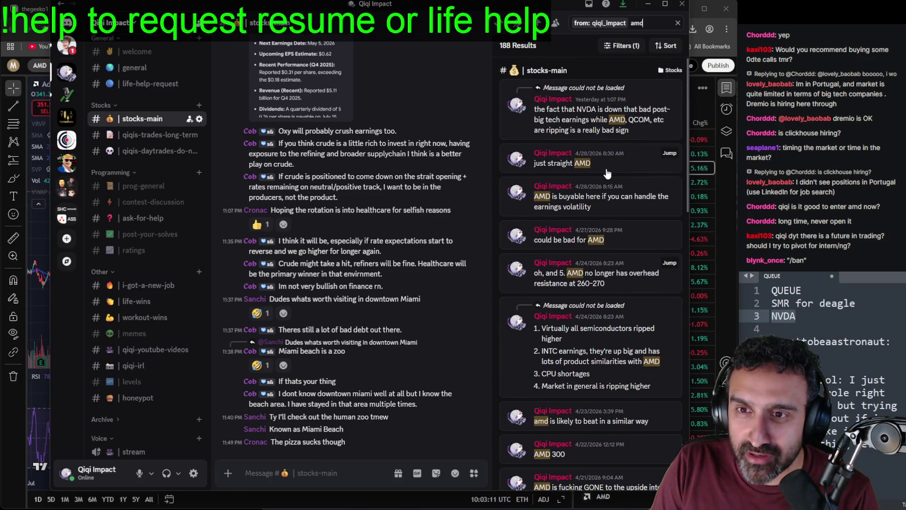
click(557, 195)
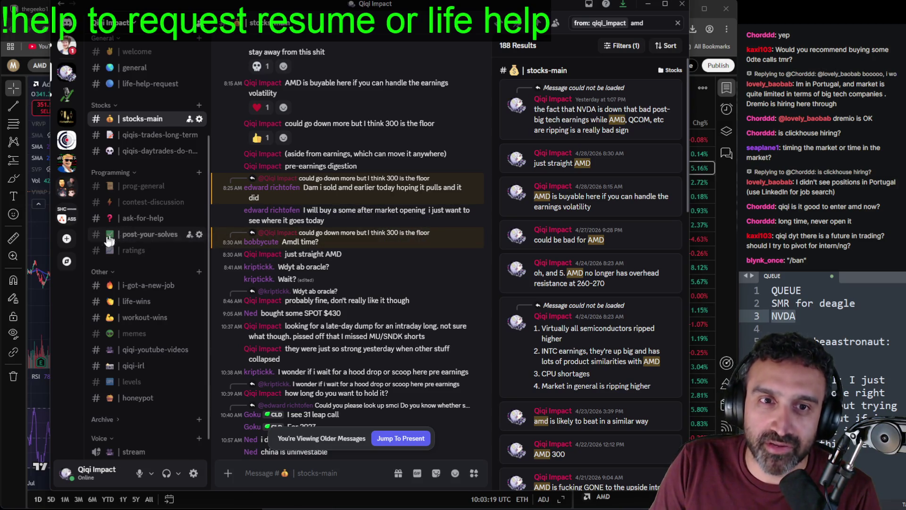
Step: Compare with the AMD charts, then jump to the 8:35 AM AMD fomo message
click(44, 240)
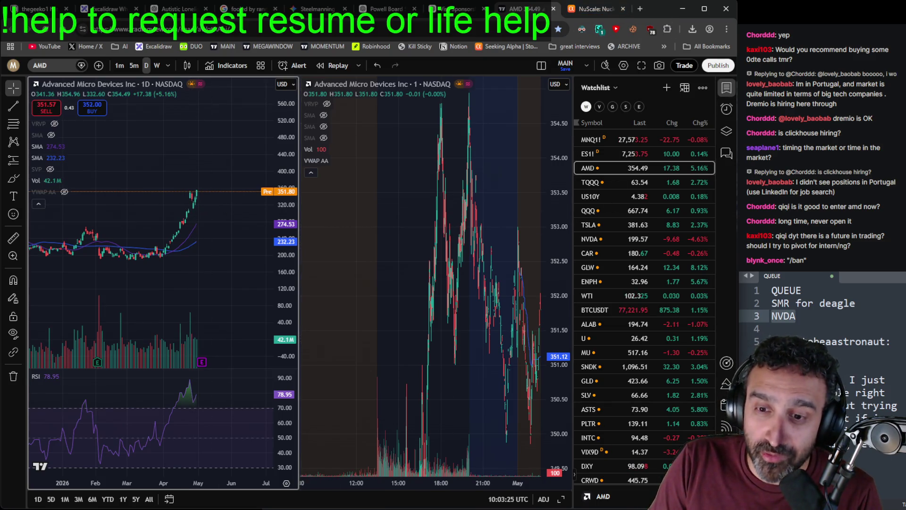
key(alt+Tab)
scroll(602, 262, down, 1)
scroll(609, 263, down, 3)
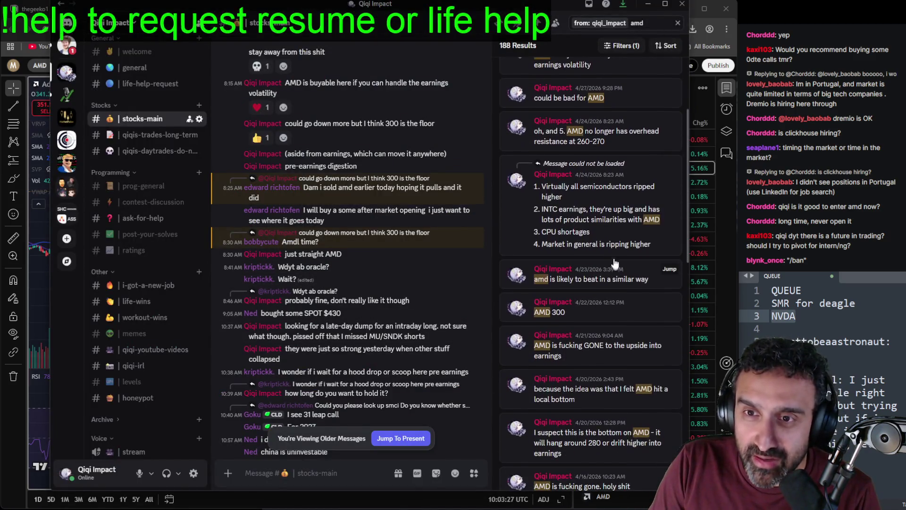
scroll(626, 272, down, 8)
click(604, 289)
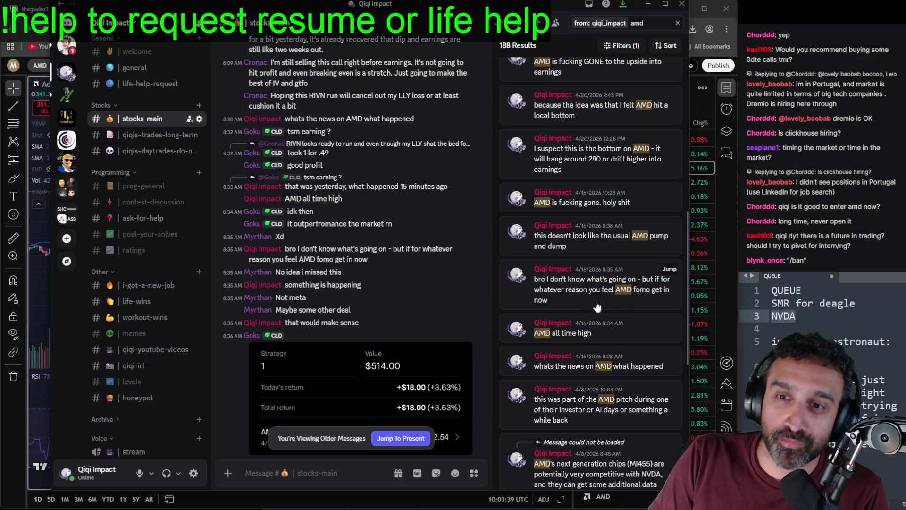
Step: Glance at the AMD charts again, then move to a page of older AMD results
key(alt+Tab)
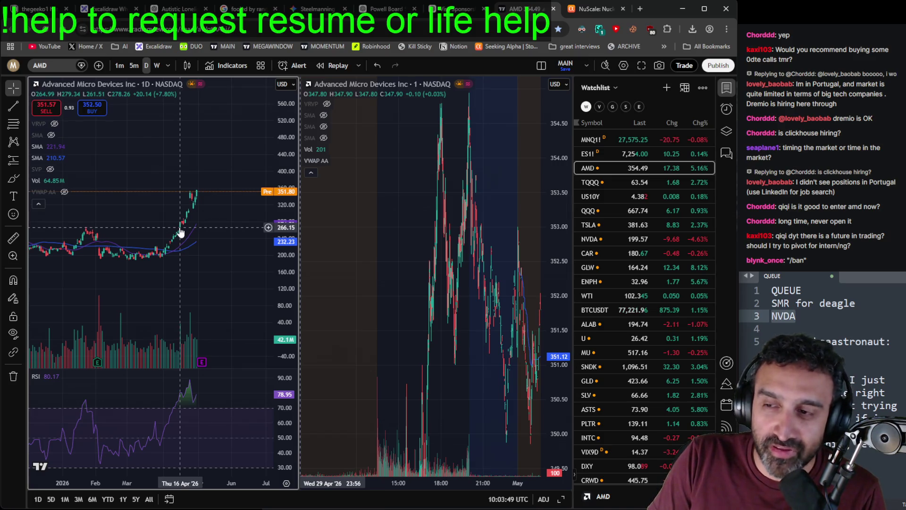
scroll(178, 278, down, 3)
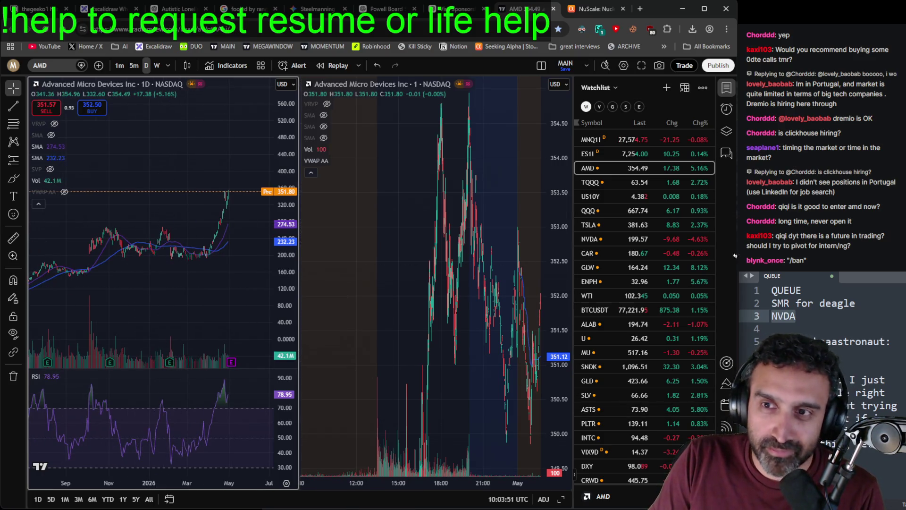
key(alt+Tab)
scroll(602, 371, down, 10)
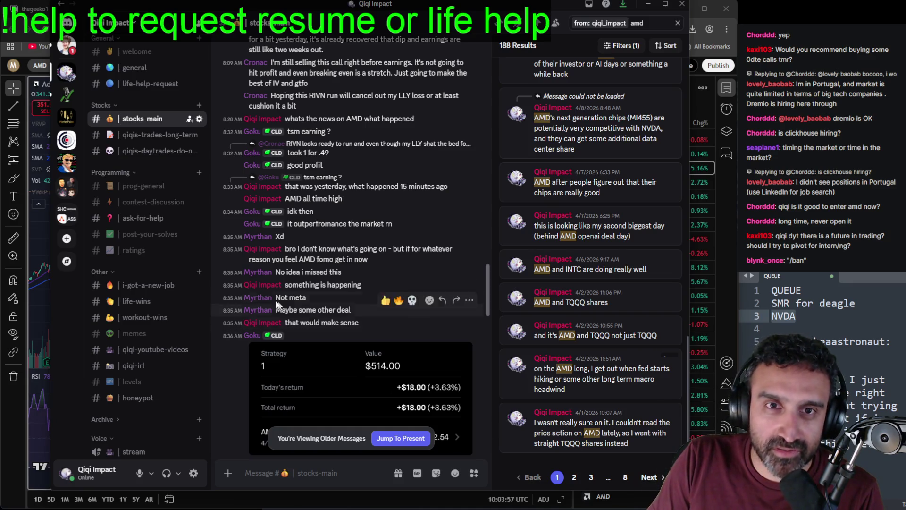
scroll(309, 265, down, 5)
scroll(331, 269, down, 3)
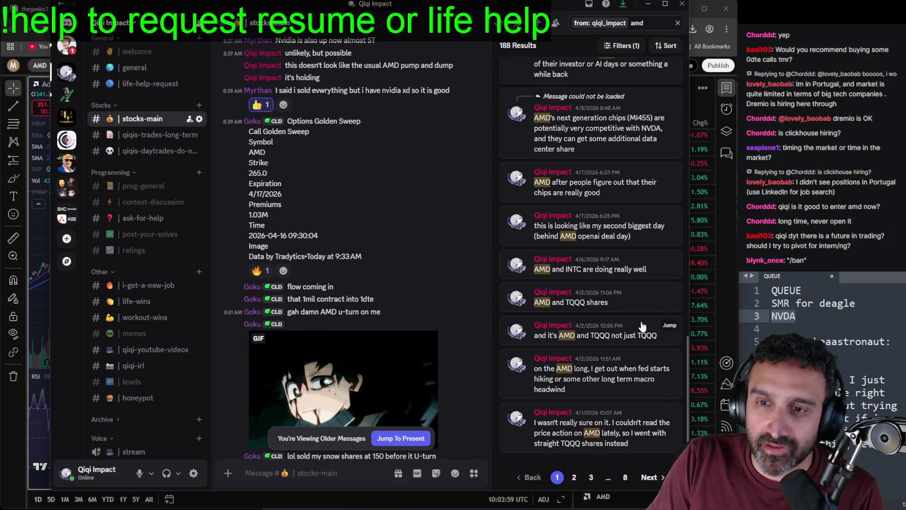
click(593, 477)
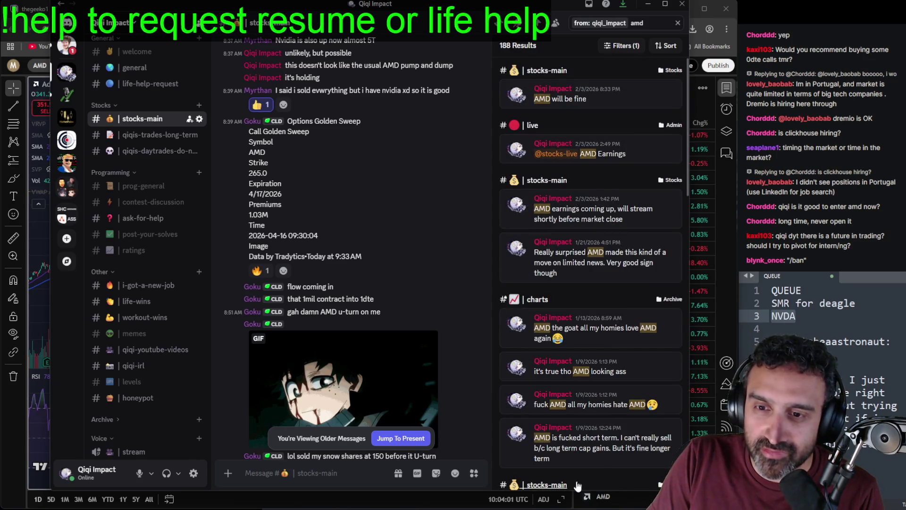
Step: Close the search results and hide Discord to return to the AMD charts
scroll(607, 468, down, 10)
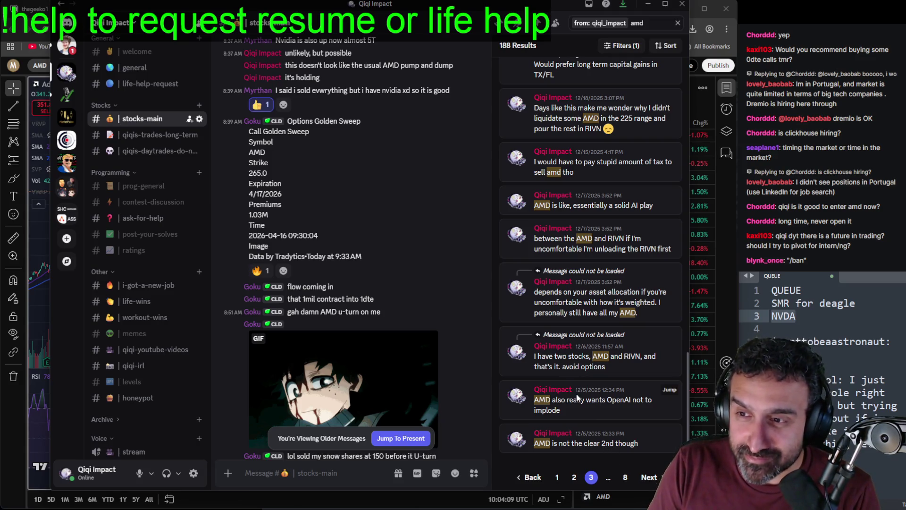
scroll(392, 256, up, 3)
key(Escape)
scroll(389, 250, up, 5)
click(9, 458)
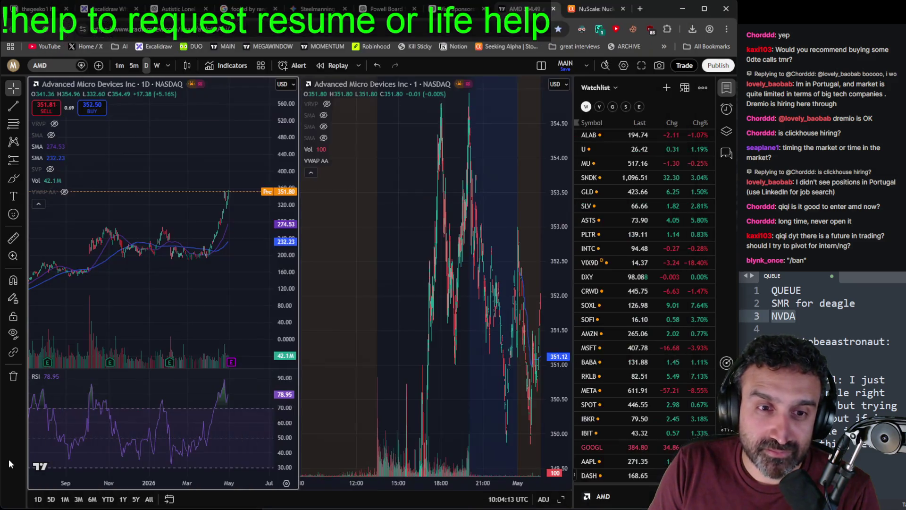
Step: Zoom and scroll the daily chart left and right to survey the longer price history
scroll(250, 309, up, 2)
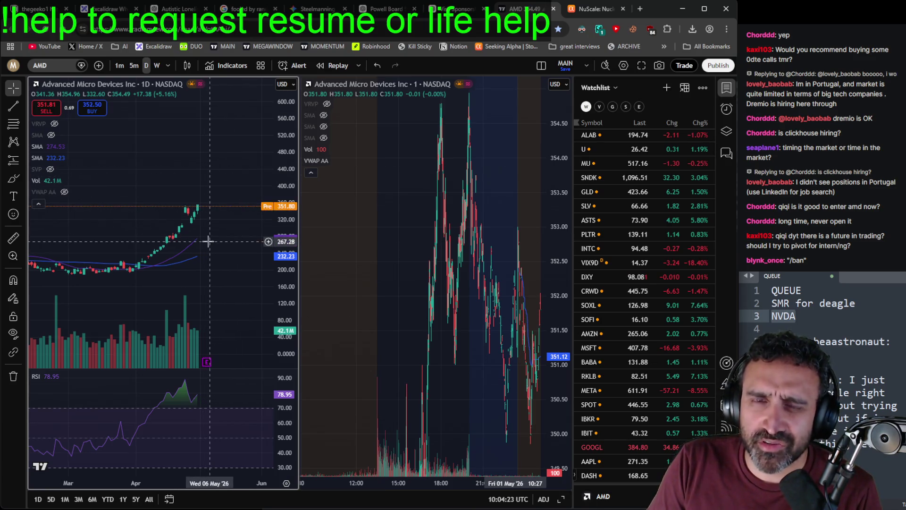
scroll(209, 243, down, 2)
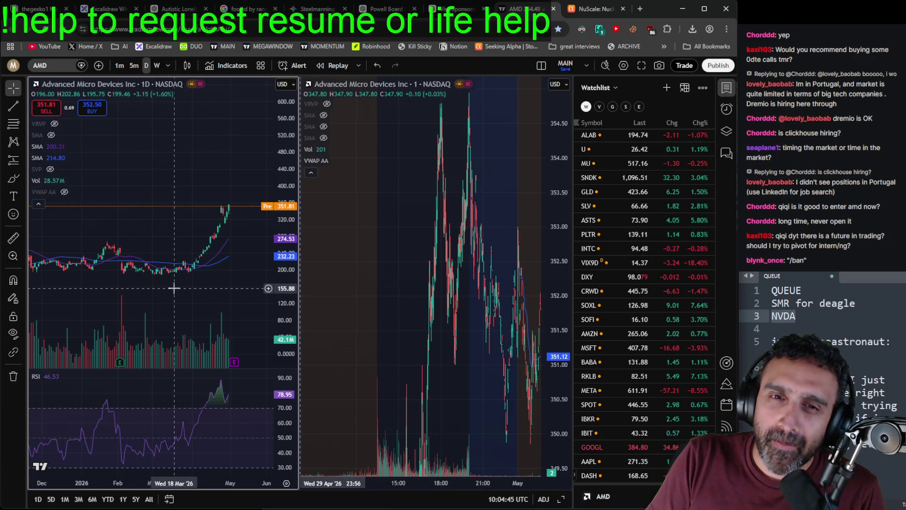
scroll(191, 312, down, 5)
scroll(189, 311, up, 5)
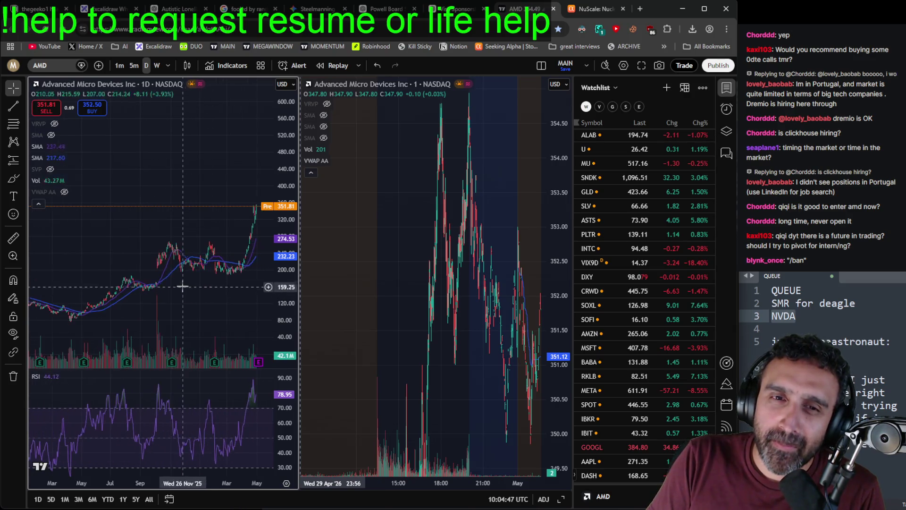
scroll(206, 230, left, 5)
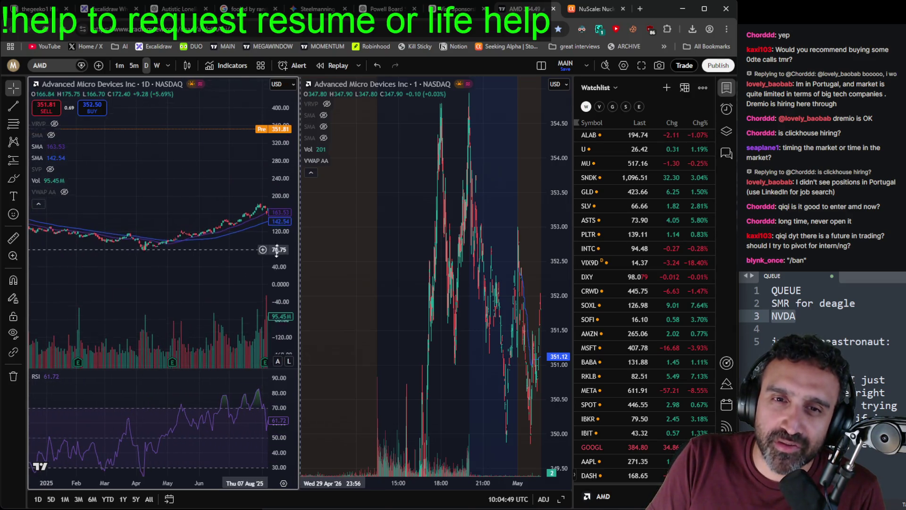
scroll(216, 240, left, 1)
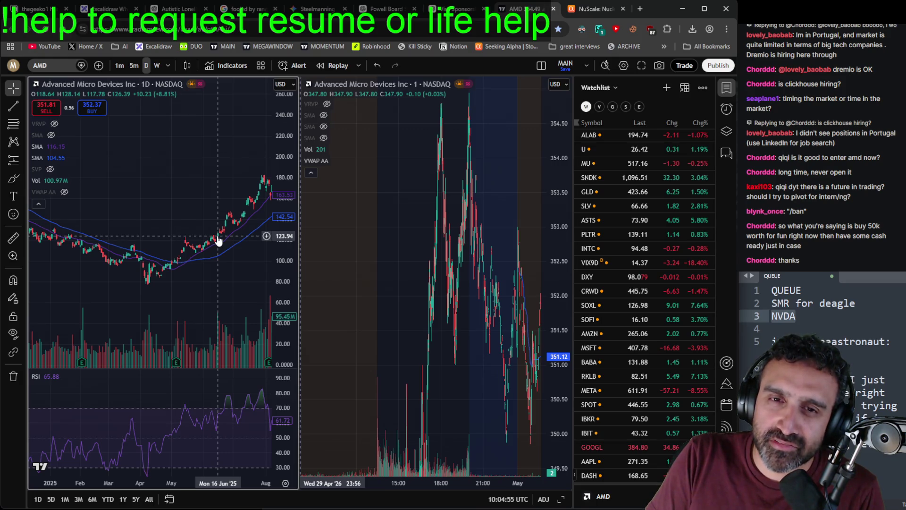
scroll(189, 175, right, 5)
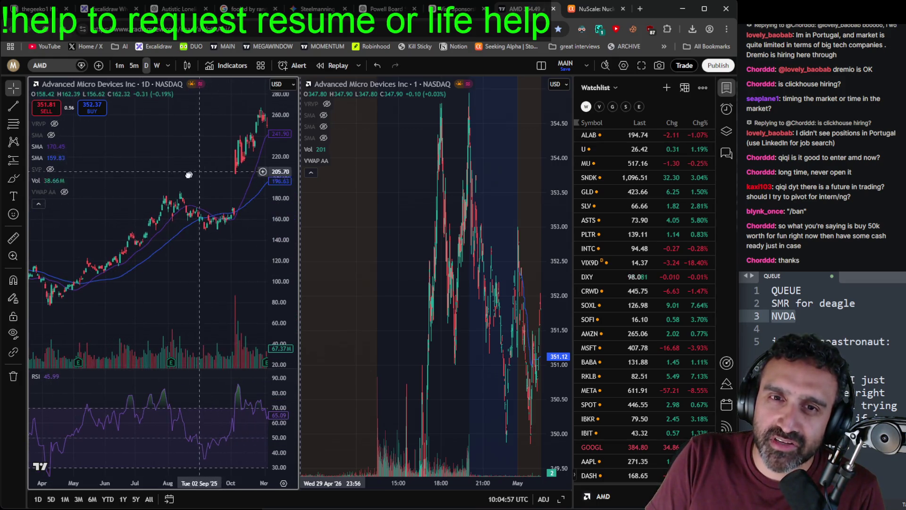
scroll(189, 175, right, 5)
scroll(208, 186, right, 5)
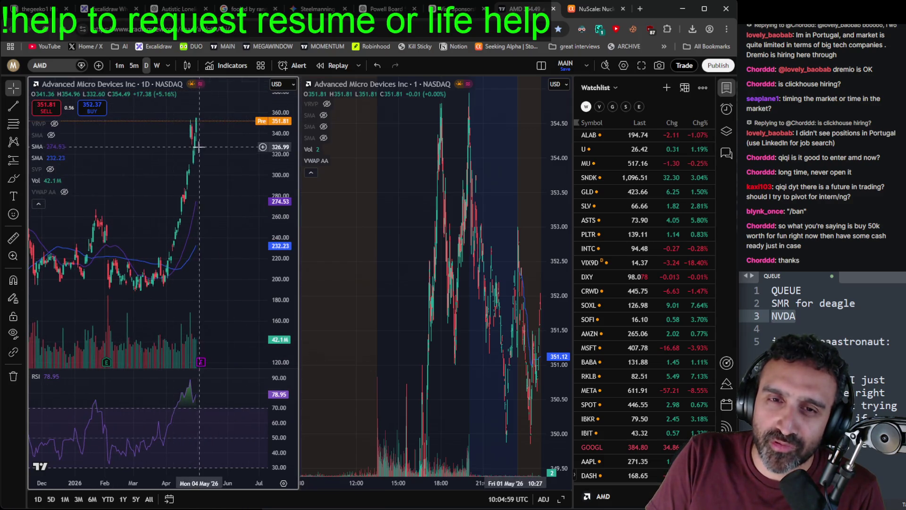
scroll(250, 158, left, 2)
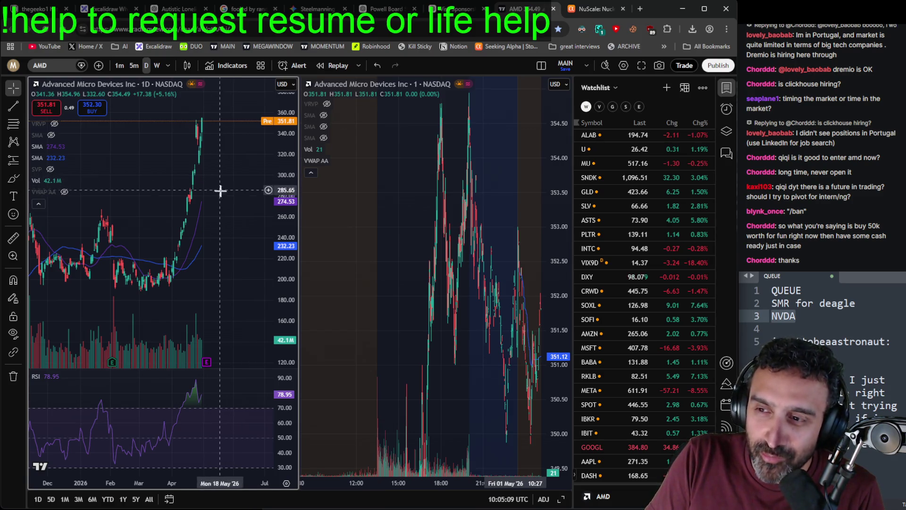
scroll(239, 287, down, 5)
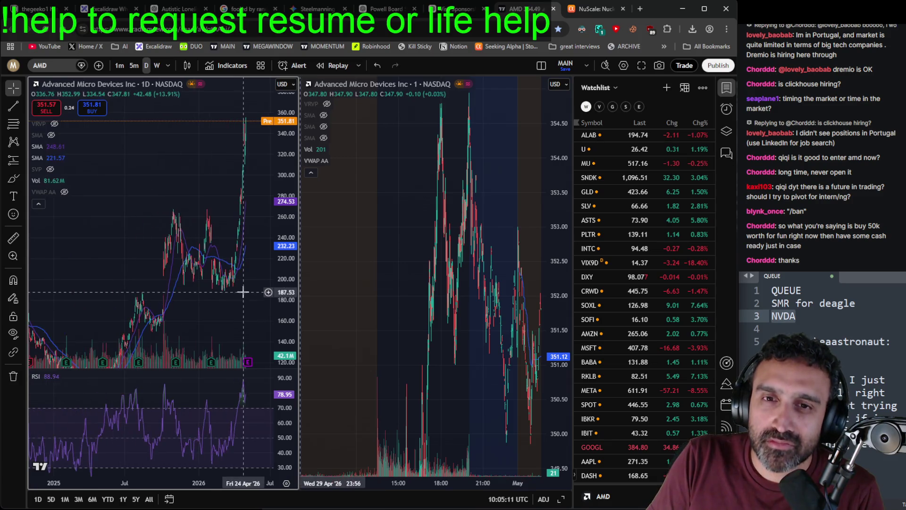
scroll(635, 284, up, 5)
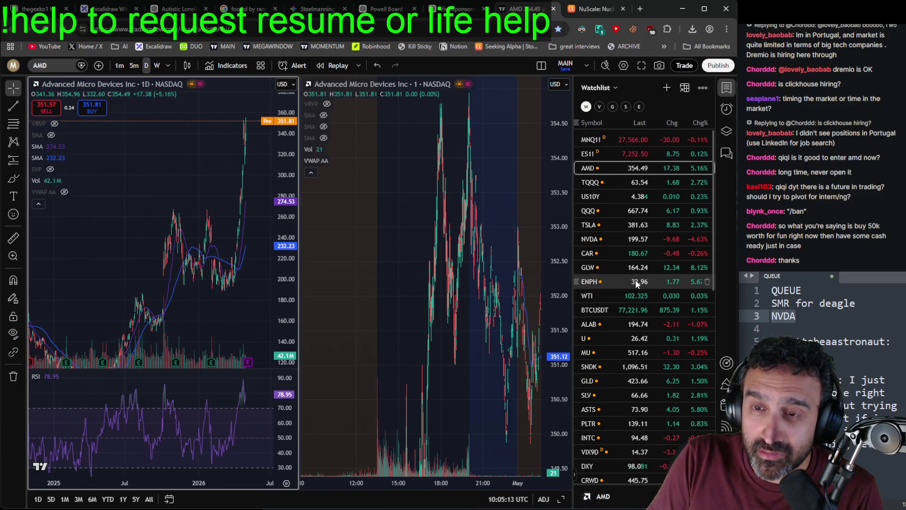
Step: Switch both charts back to TQQQ, zoom its daily chart toward 2024–2026, then close the tab
click(659, 177)
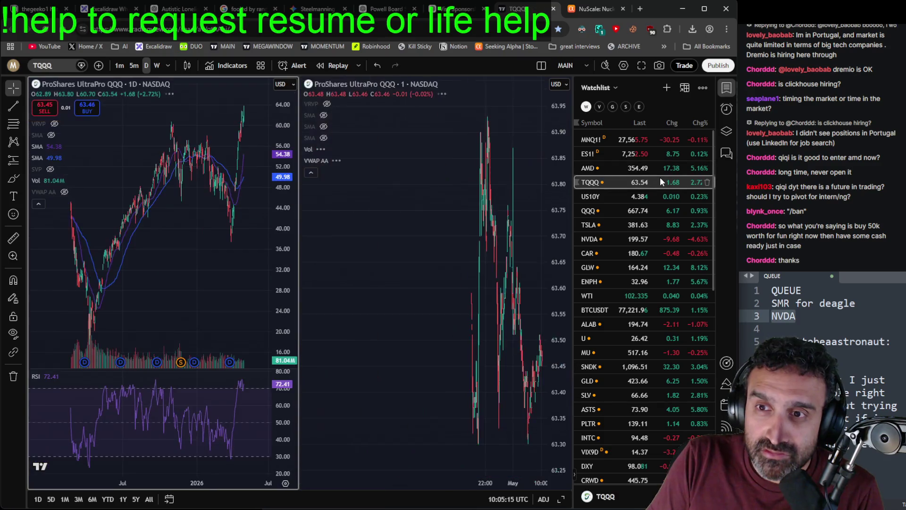
scroll(199, 232, up, 5)
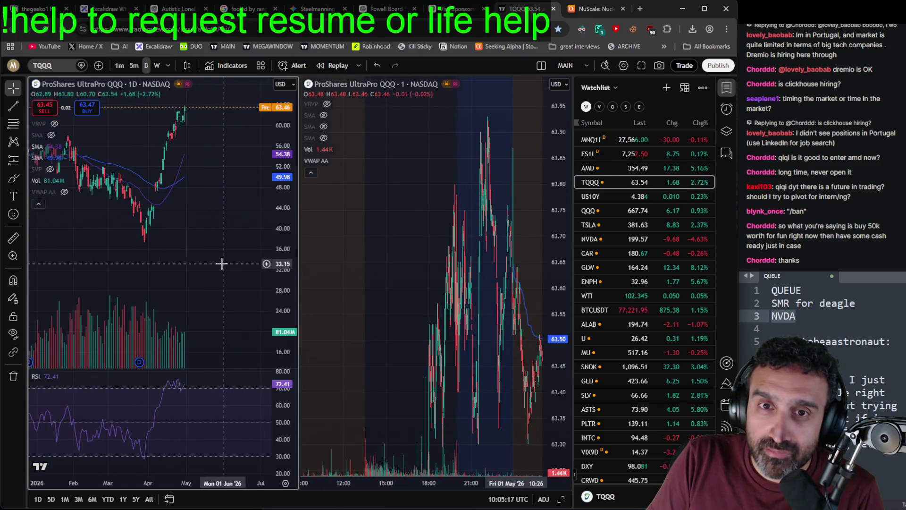
scroll(203, 241, down, 10)
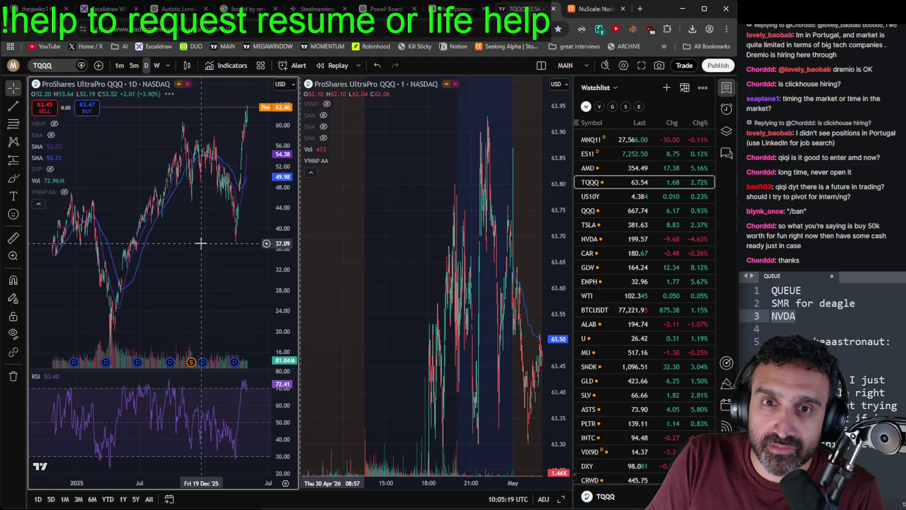
scroll(213, 239, up, 4)
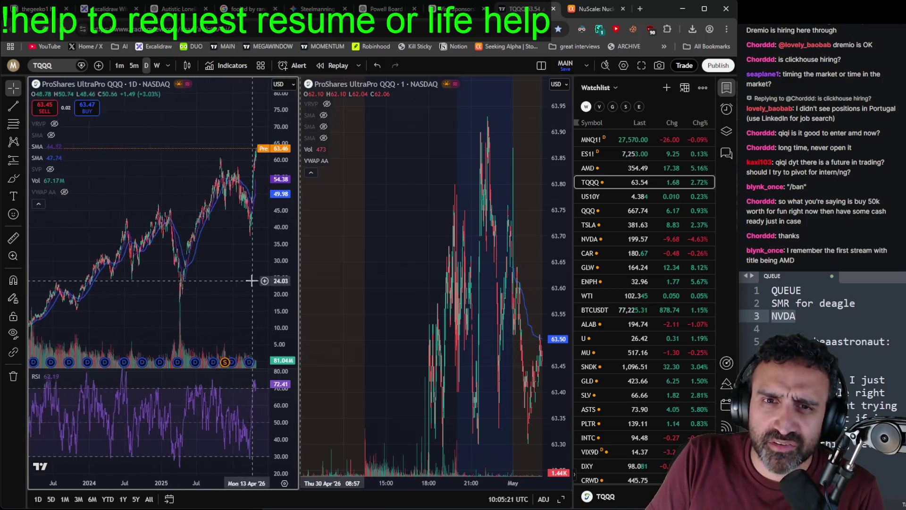
click(554, 9)
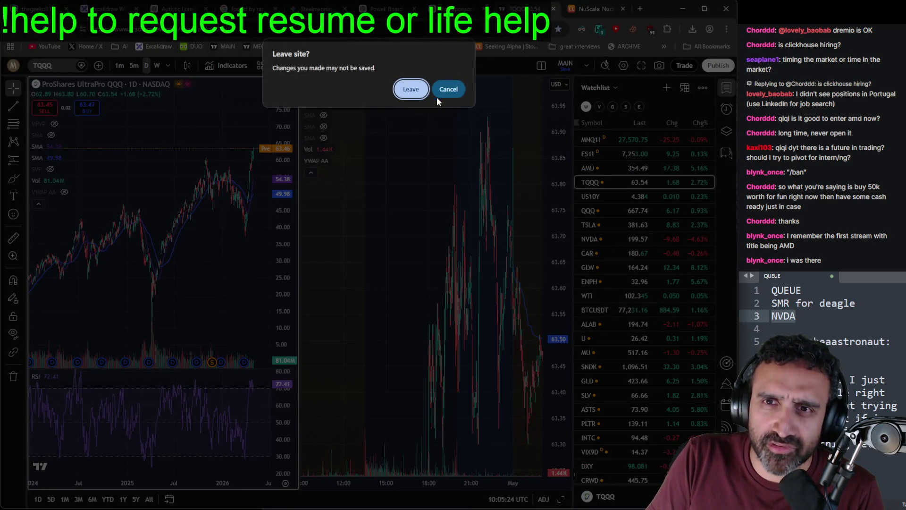
Step: Keep the TQQQ page open, return to the NuScale article, and delete the SMR and NVDA queue lines
click(438, 94)
click(586, 9)
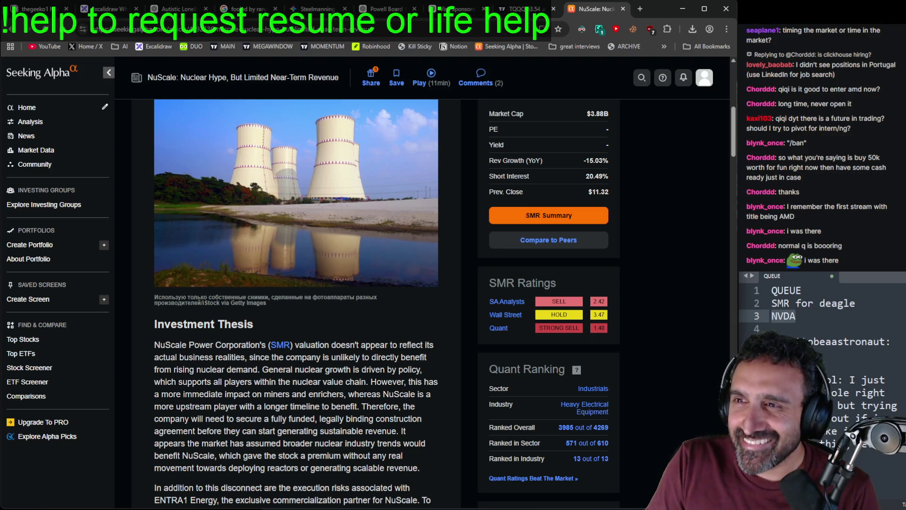
click(829, 321)
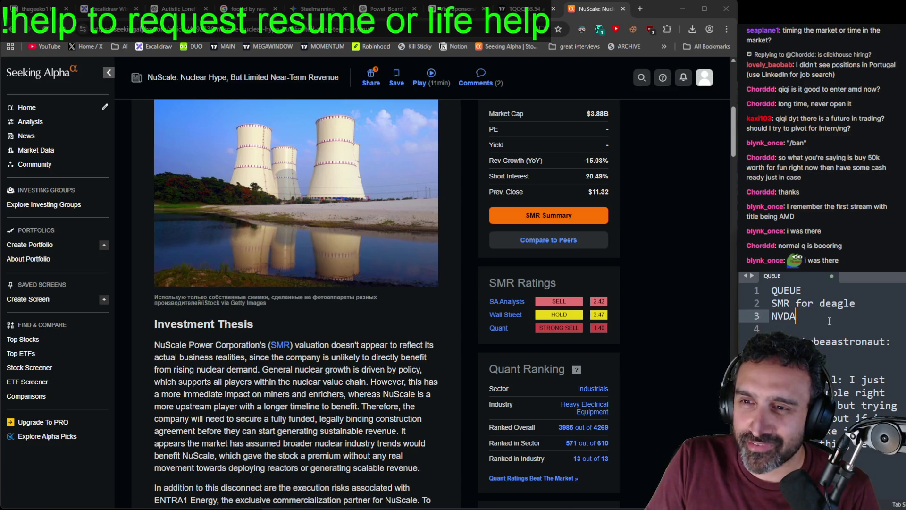
key(shift+Up)
key(shift+Home)
key(BackSpace)
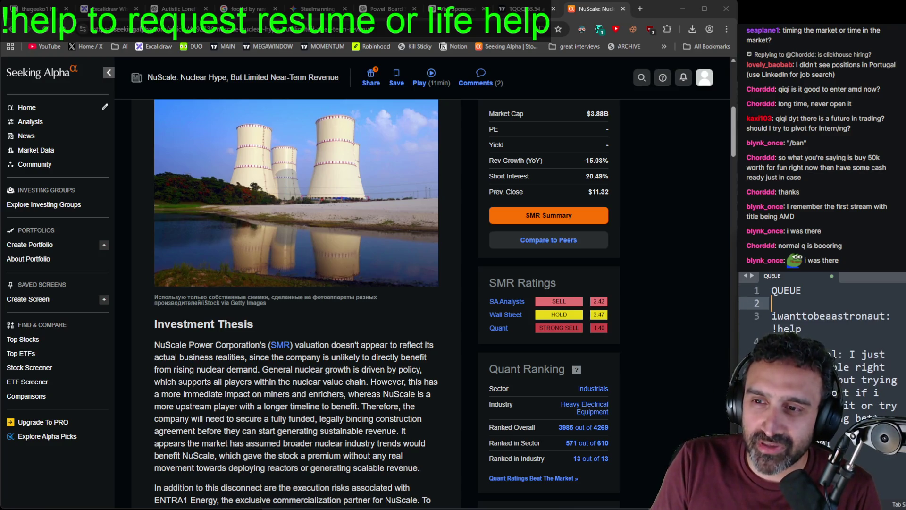
key(BackSpace)
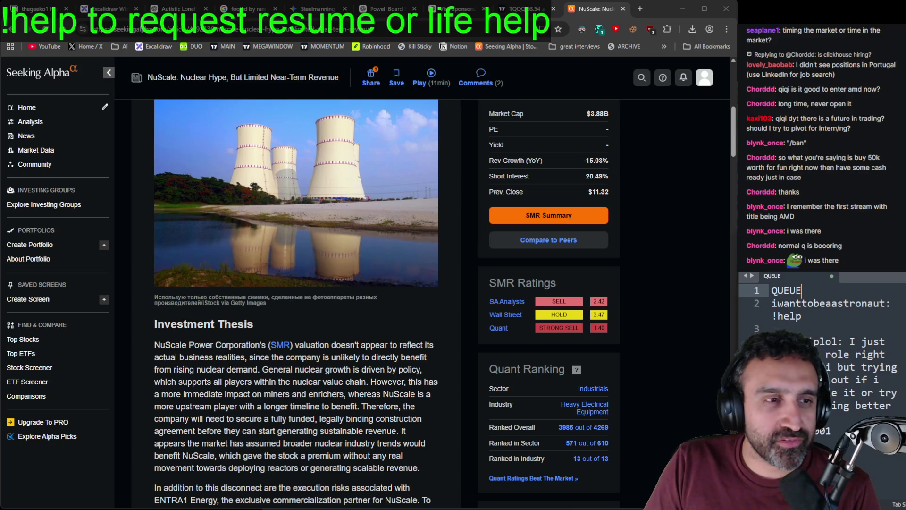
key(alt+Tab)
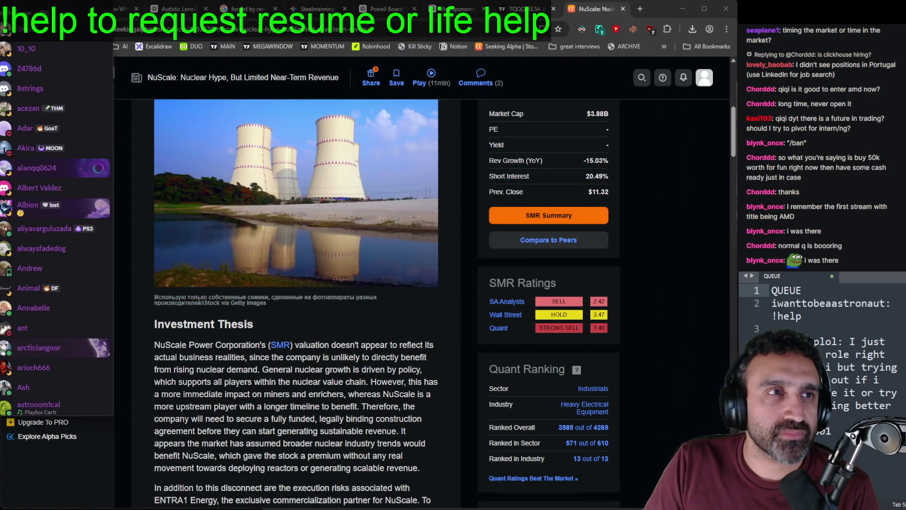
Step: Return to the browser and open the downloaded one-page resume PDF in a new tab
click(114, 74)
click(108, 74)
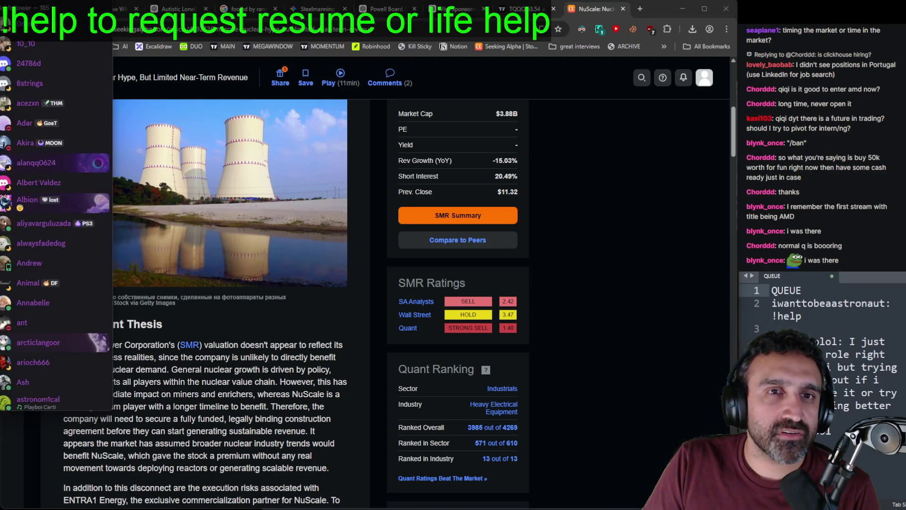
click(112, 89)
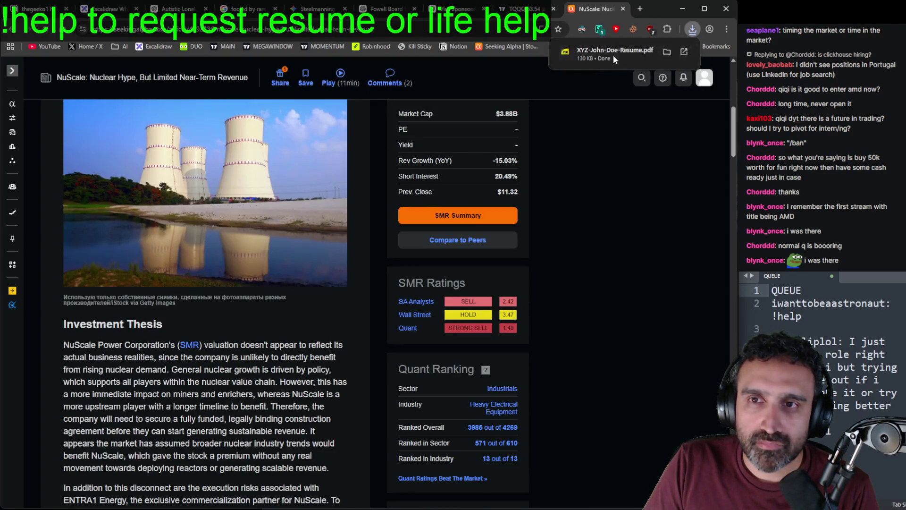
click(614, 54)
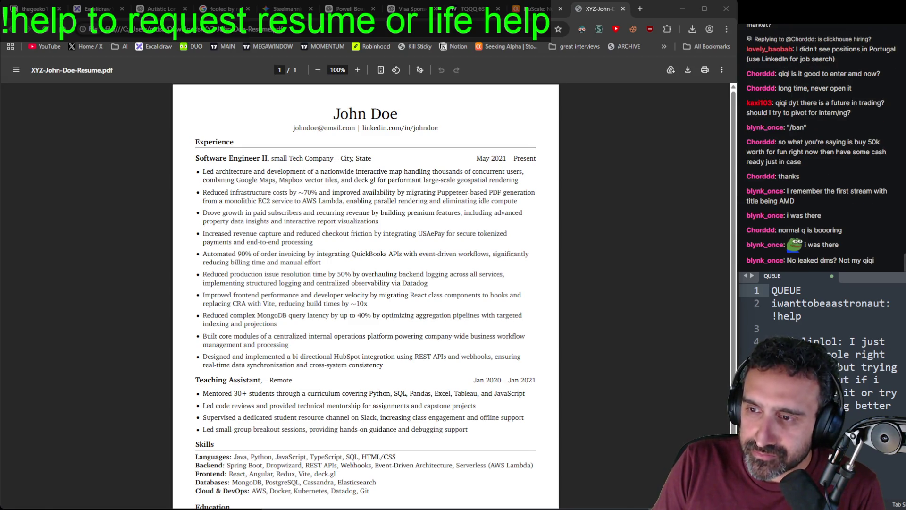
click(462, 216)
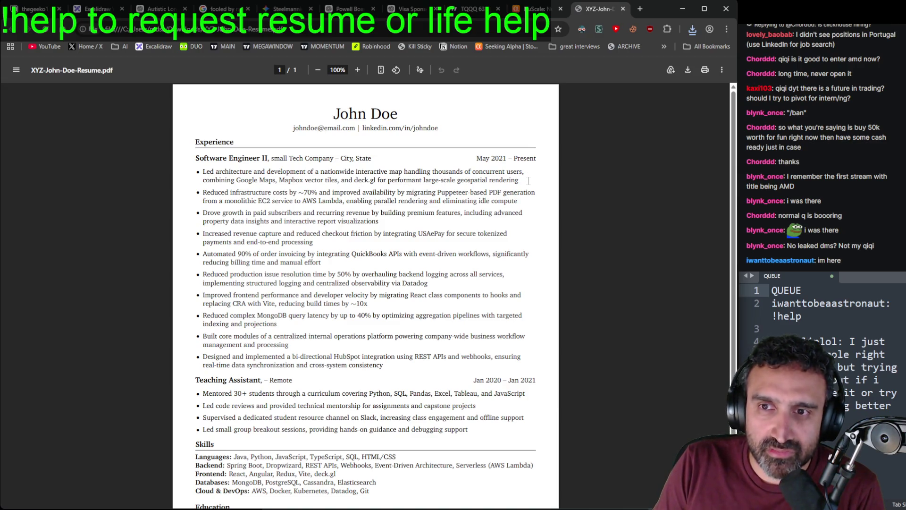
drag(529, 190, 300, 192)
click(428, 180)
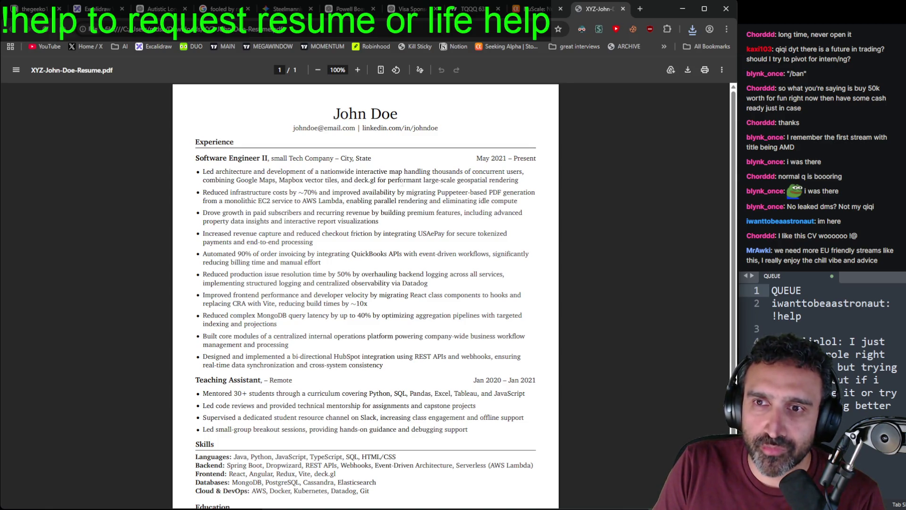
mouse_move(520, 180)
mouse_down()
mouse_move(224, 181)
mouse_move(202, 173)
mouse_up()
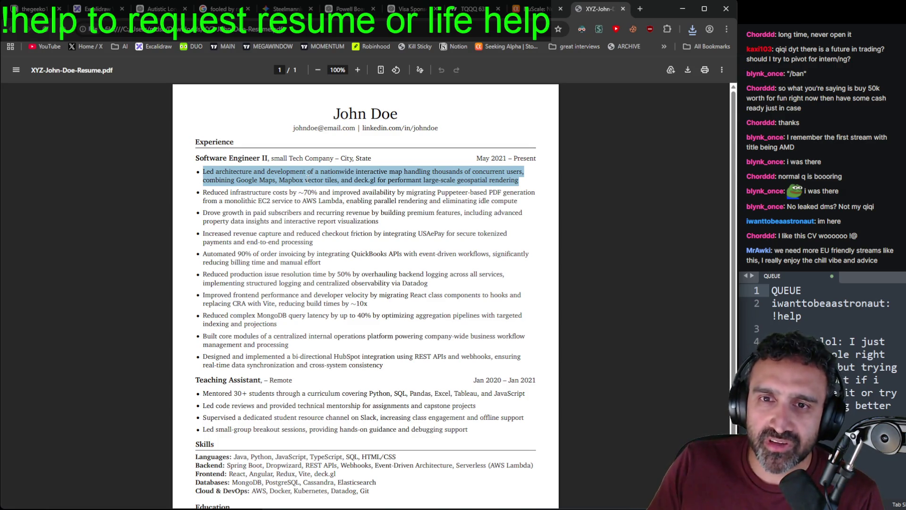
click(307, 178)
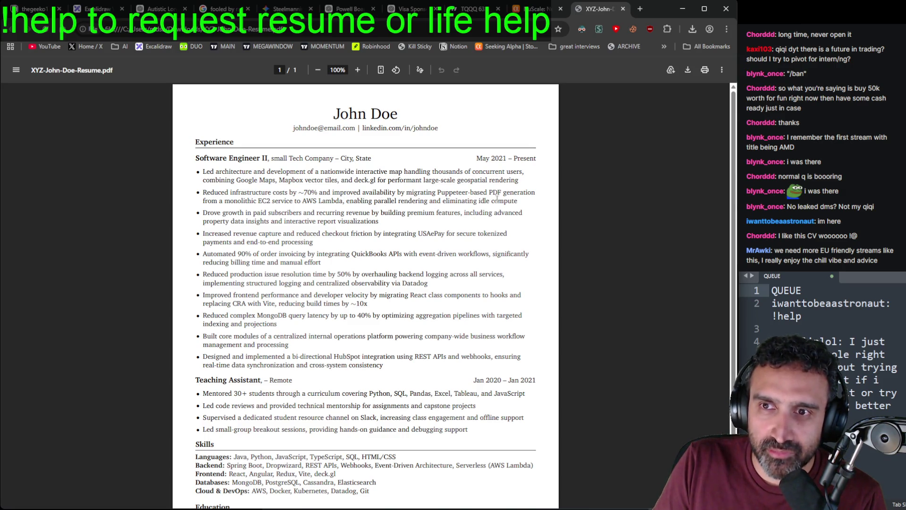
mouse_move(519, 201)
mouse_down()
mouse_move(210, 190)
mouse_move(219, 189)
mouse_up()
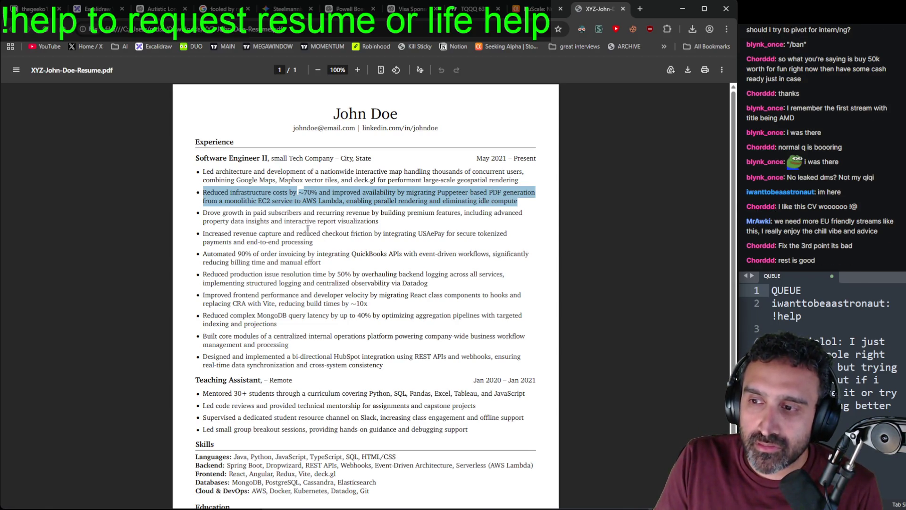
click(243, 218)
mouse_move(208, 213)
mouse_down()
mouse_move(466, 219)
mouse_move(373, 218)
mouse_move(379, 222)
mouse_up()
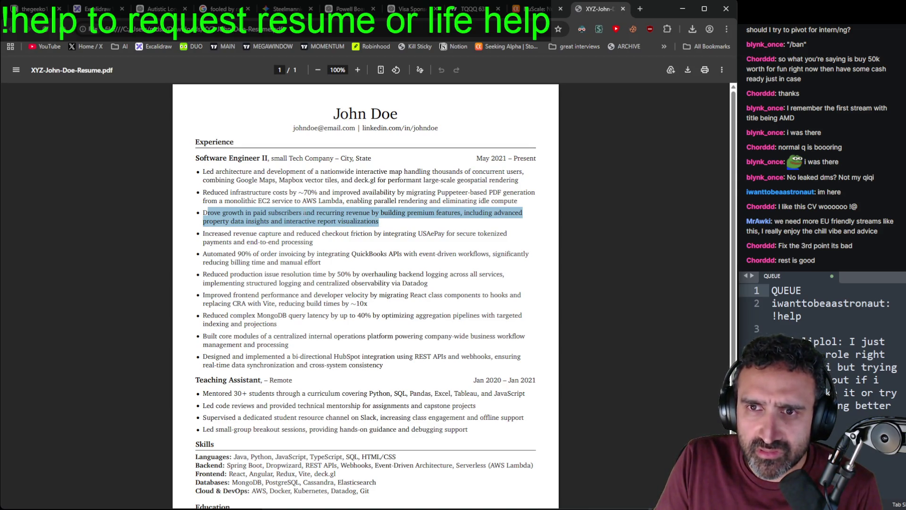
click(307, 213)
drag(379, 221, 203, 213)
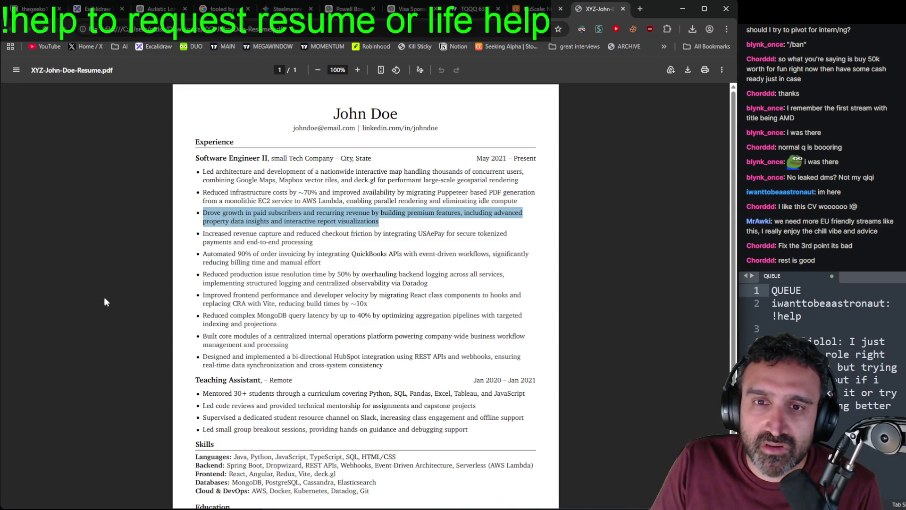
click(380, 242)
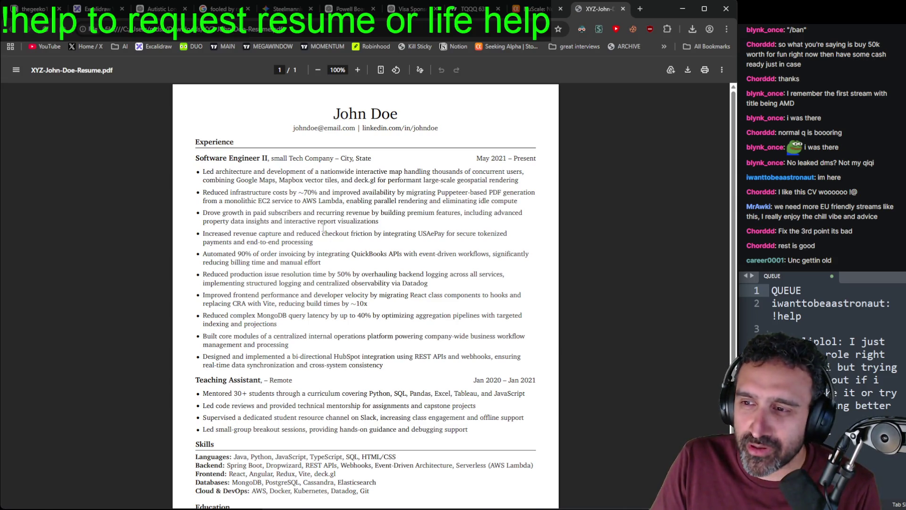
drag(313, 243, 198, 233)
click(295, 235)
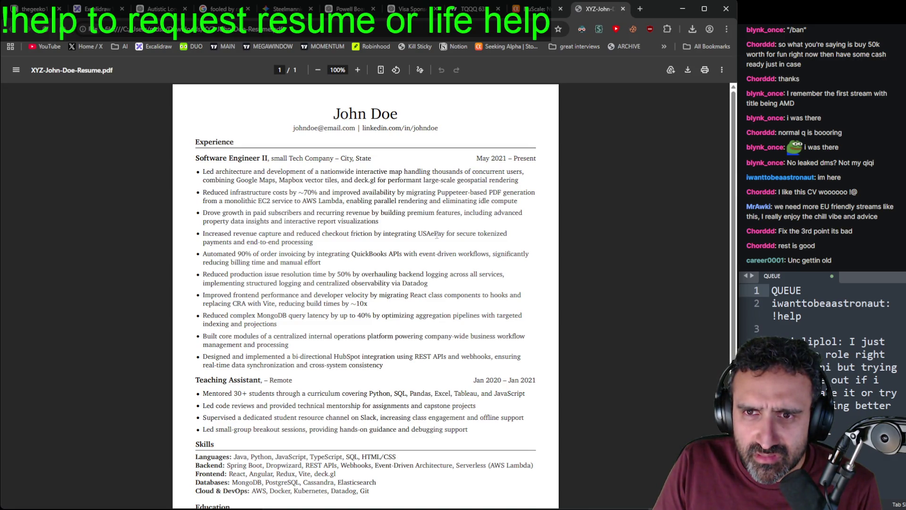
drag(373, 233, 203, 233)
click(391, 231)
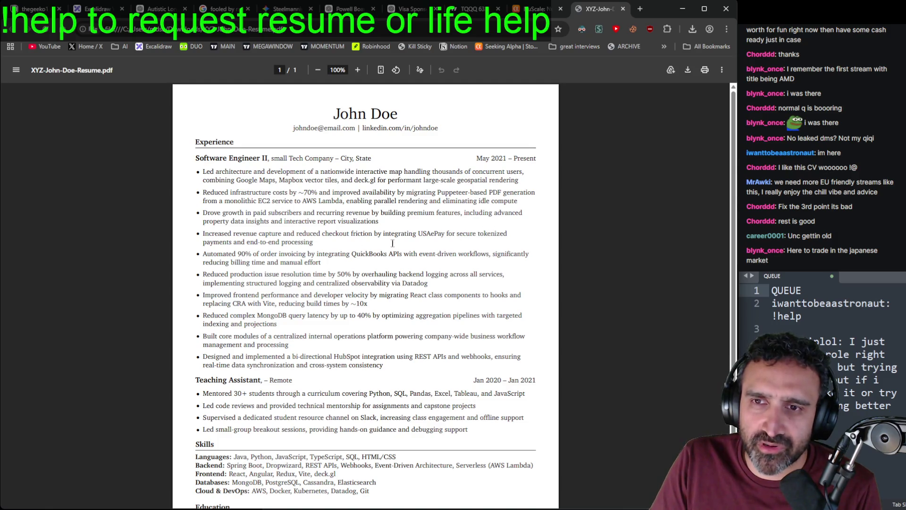
double_click(380, 233)
mouse_move(383, 231)
mouse_down()
mouse_move(378, 255)
mouse_move(328, 255)
mouse_move(355, 233)
mouse_move(213, 238)
mouse_up()
click(302, 261)
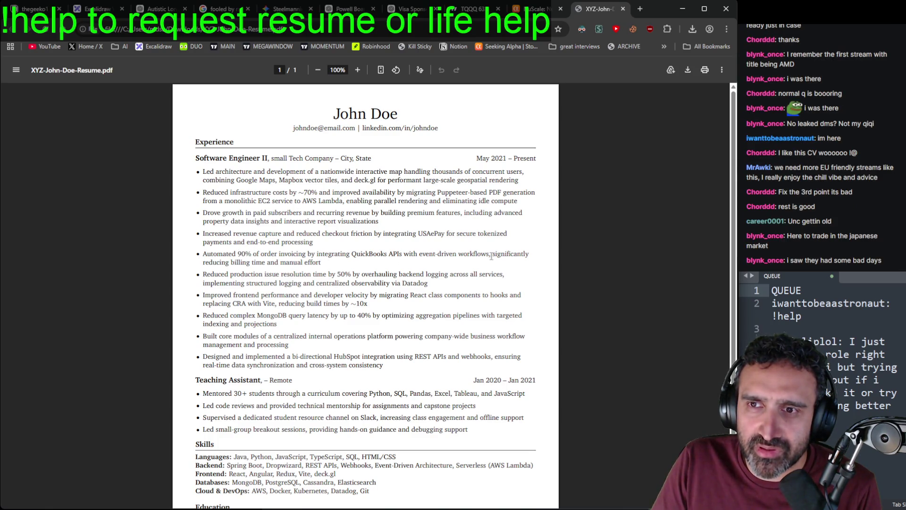
mouse_move(321, 262)
mouse_down()
mouse_move(202, 262)
mouse_move(490, 255)
mouse_up()
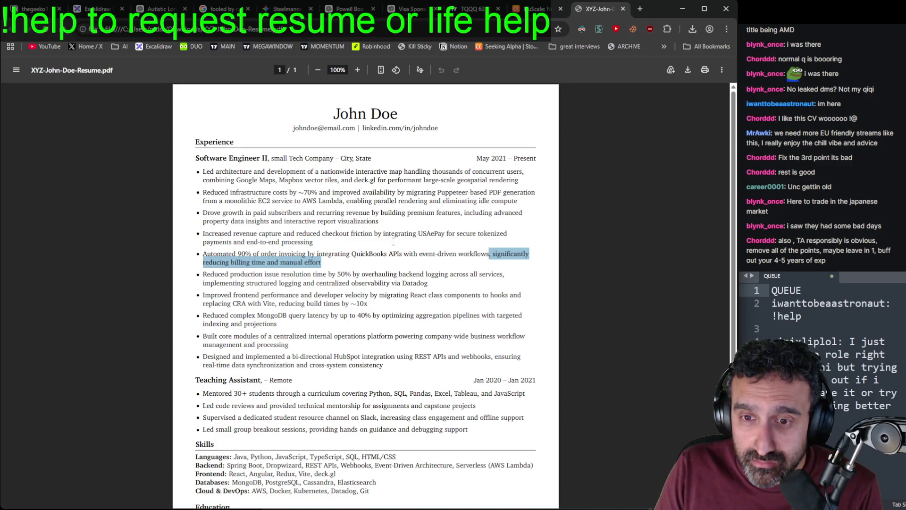
click(396, 243)
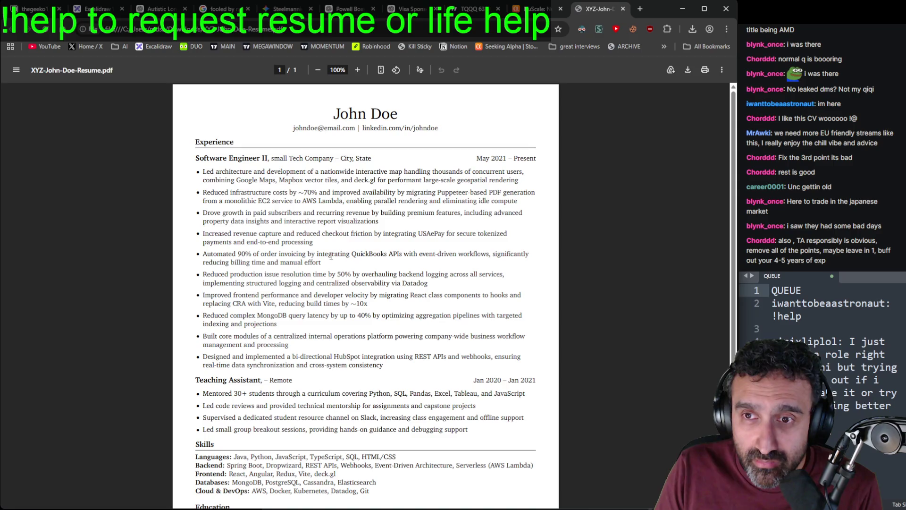
mouse_move(488, 251)
mouse_down()
mouse_move(208, 242)
mouse_move(203, 255)
mouse_up()
click(342, 275)
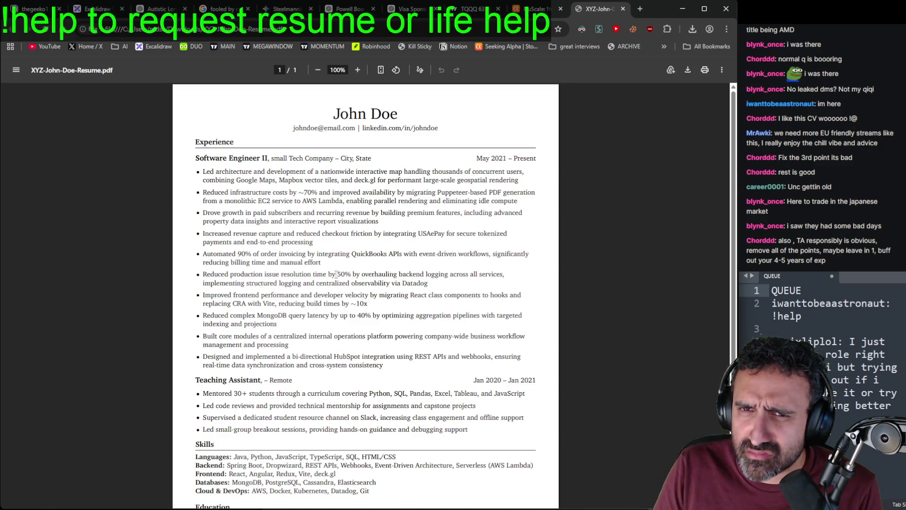
Step: Highlight the 50% resolution-time bullet in the Experience section, then clear it
drag(350, 275, 195, 278)
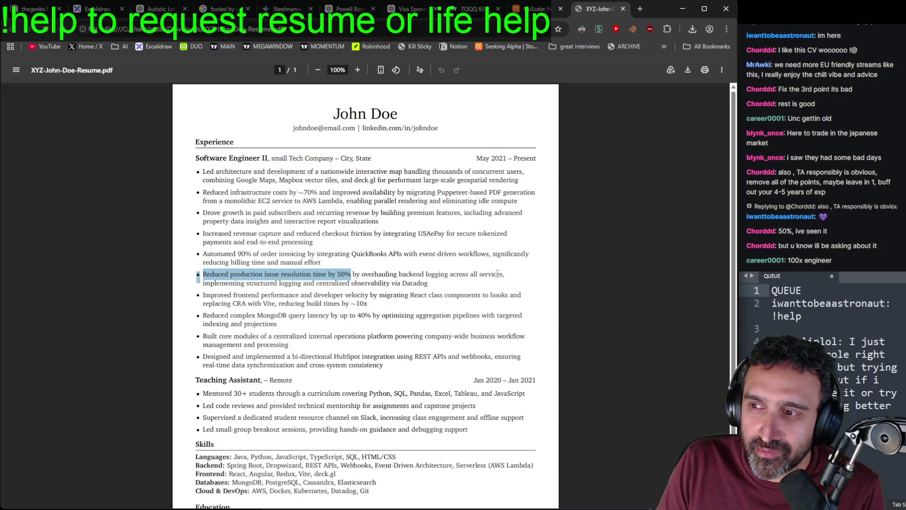
drag(502, 274, 202, 273)
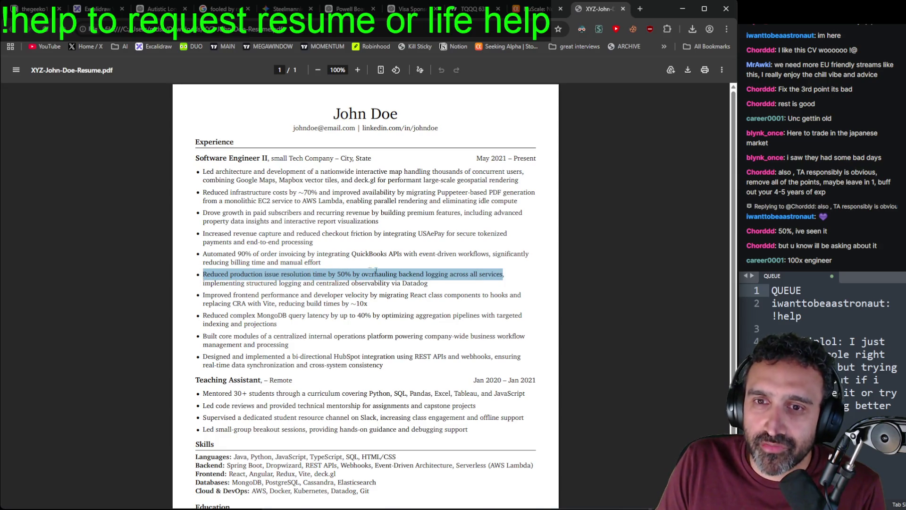
click(330, 285)
Step: Highlight the 'implementing structured logging and centralized observability via Datadog' line, then deselect it
drag(202, 283, 267, 283)
click(290, 283)
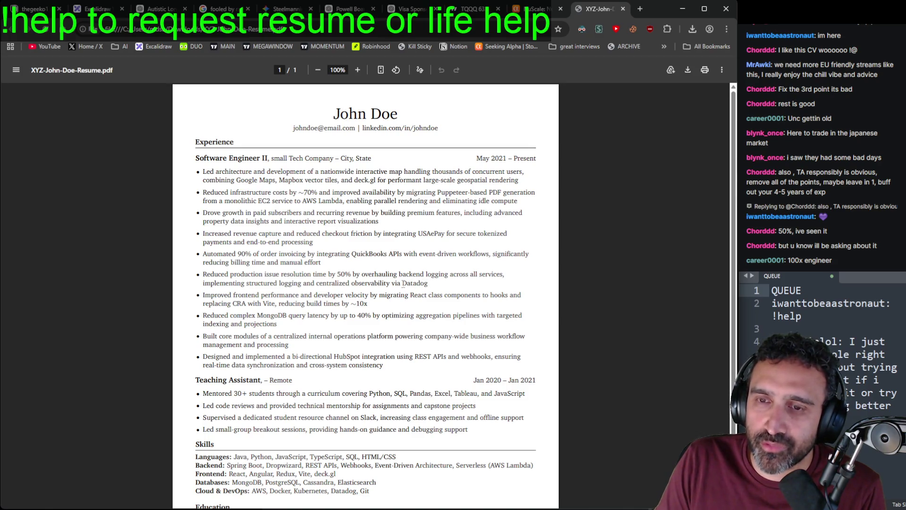
mouse_move(431, 284)
mouse_down()
mouse_move(198, 276)
mouse_move(204, 284)
mouse_up()
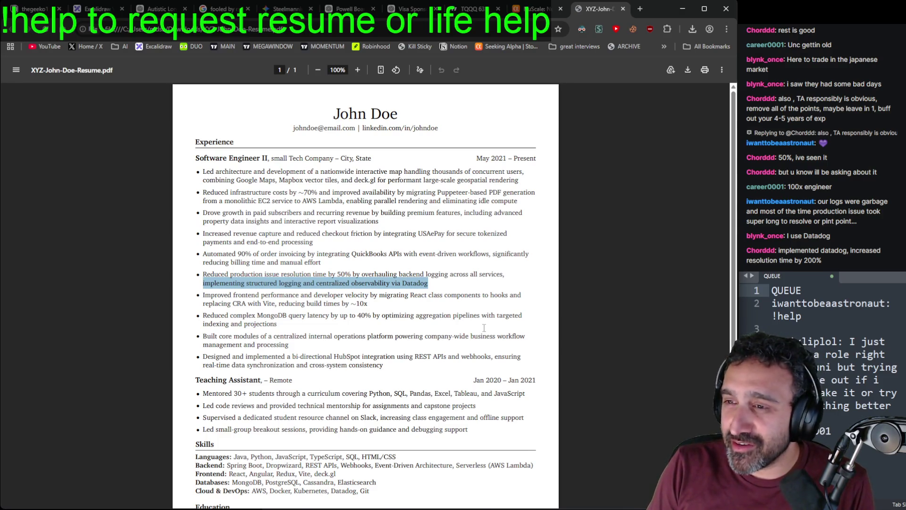
click(395, 295)
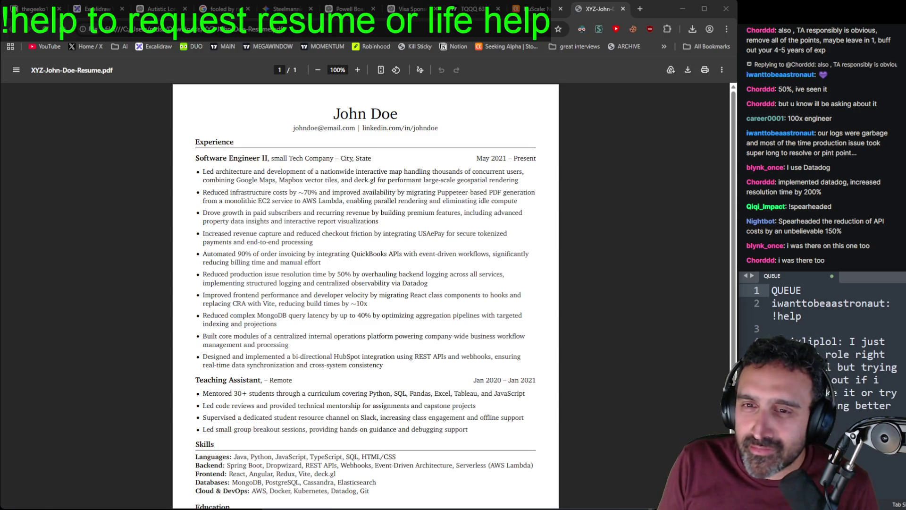
Step: Click blank space in the resume to remove the leftover stray selection
click(431, 254)
click(444, 284)
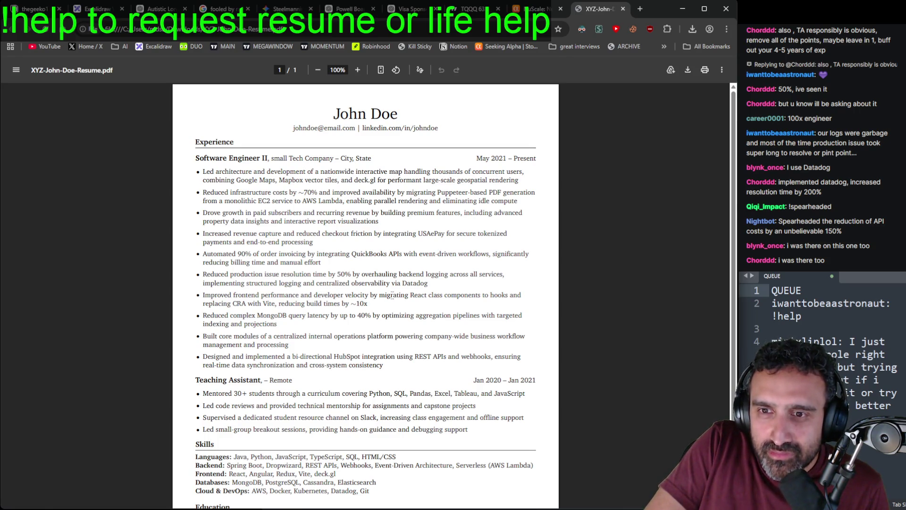
mouse_move(276, 305)
mouse_down()
mouse_move(391, 295)
mouse_move(403, 302)
mouse_move(380, 304)
mouse_up()
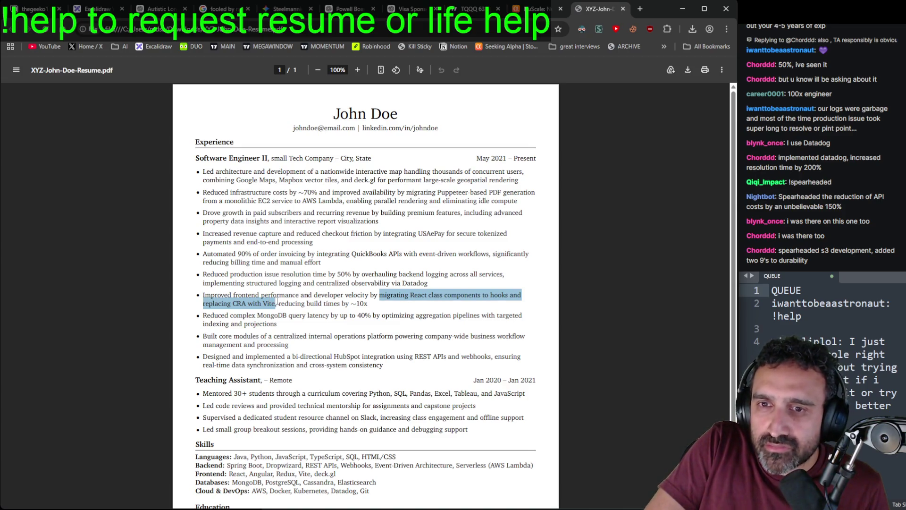
drag(369, 304, 278, 304)
click(391, 301)
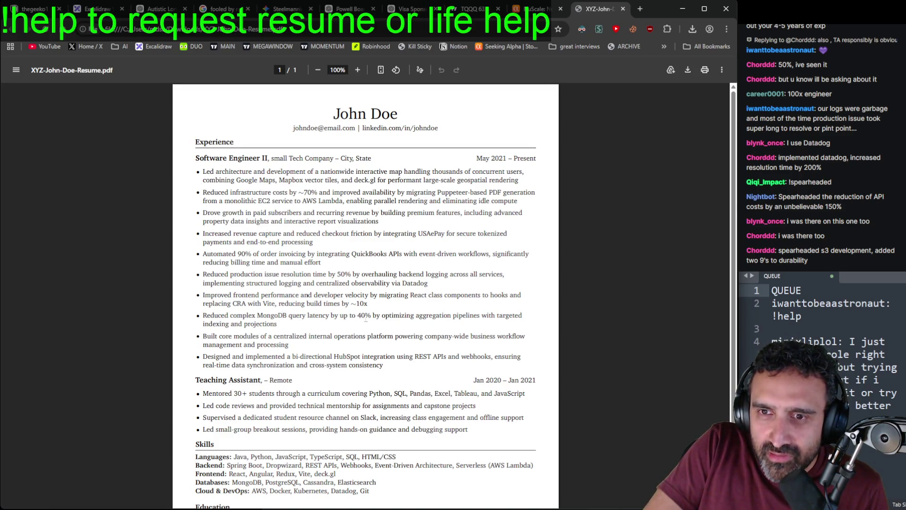
mouse_move(371, 315)
mouse_down()
mouse_move(341, 320)
mouse_move(372, 317)
mouse_up()
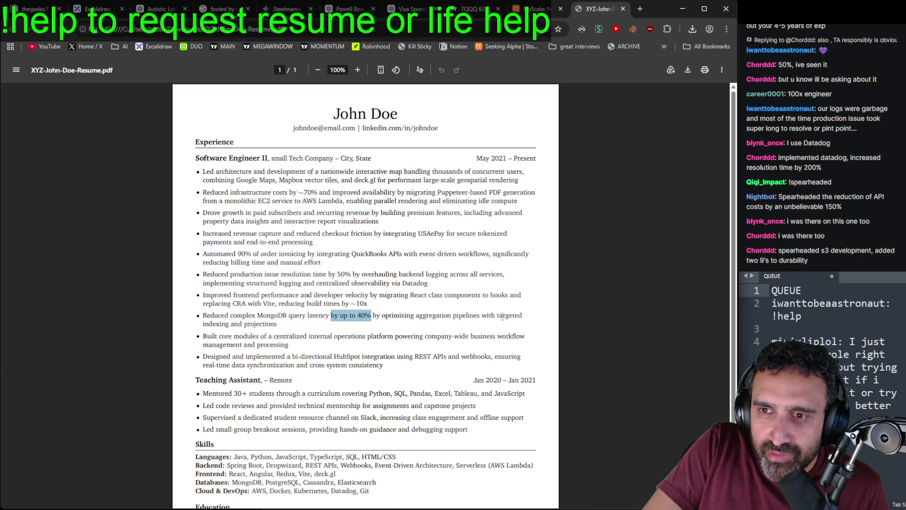
triple_click(273, 325)
click(333, 333)
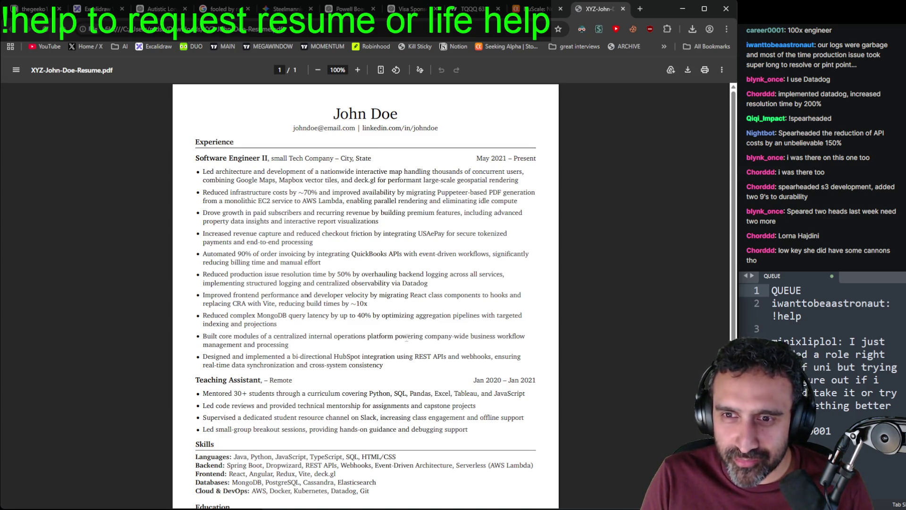
Step: Highlight the 'Built core modules' bullet, then the consistency clause, then only 'HubSpot'
triple_click(291, 347)
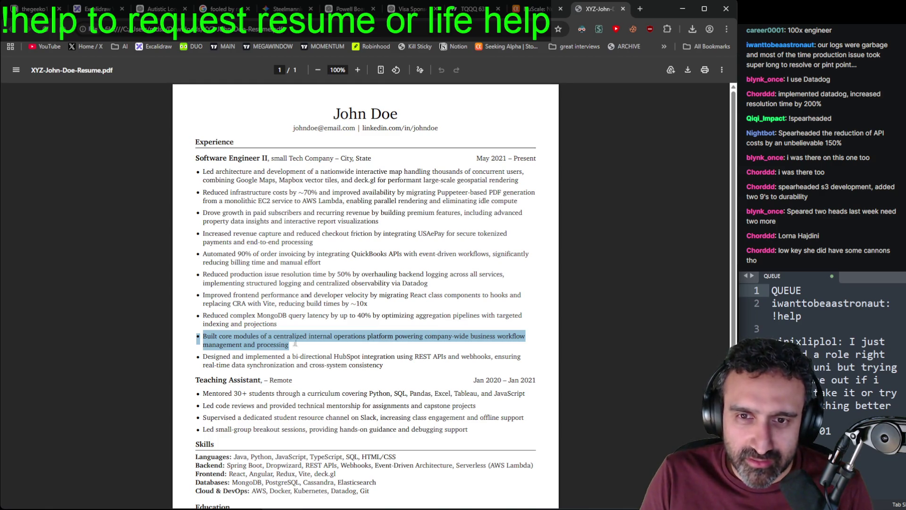
click(229, 362)
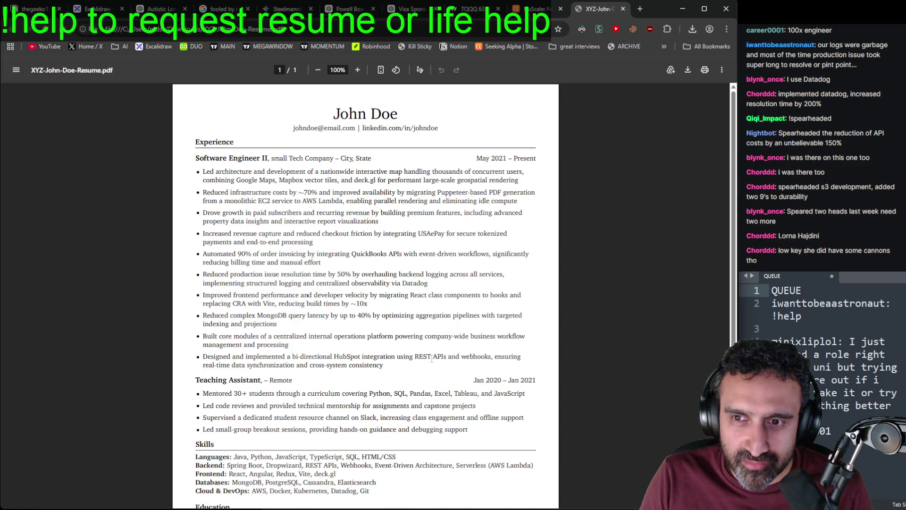
mouse_move(384, 365)
mouse_down()
mouse_move(366, 365)
mouse_move(492, 355)
mouse_up()
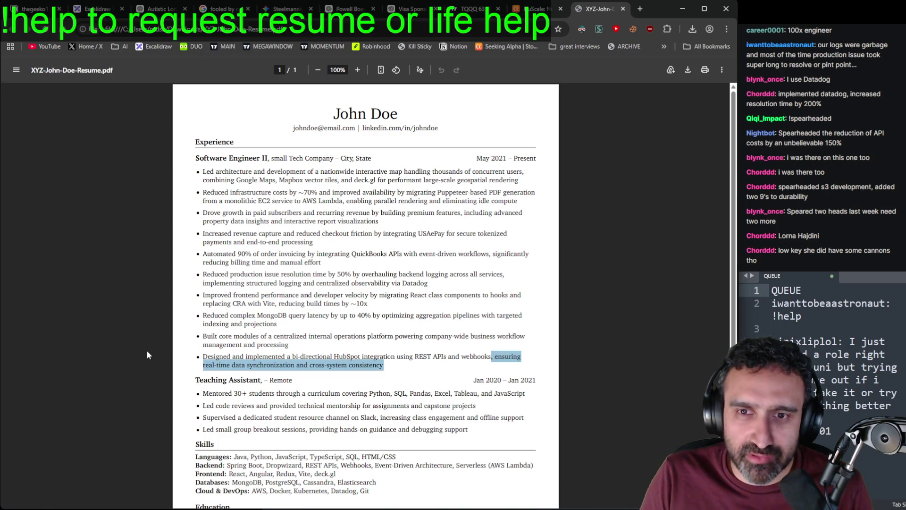
double_click(346, 356)
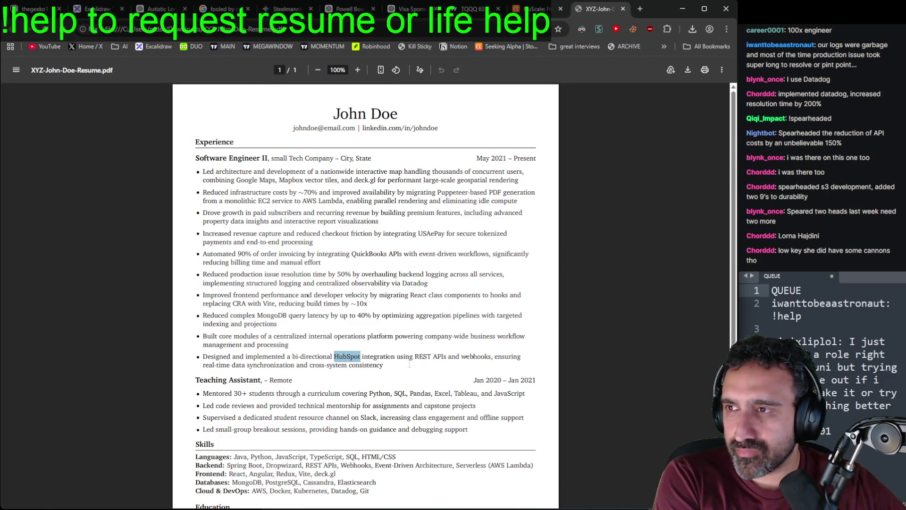
scroll(409, 364, down, 3)
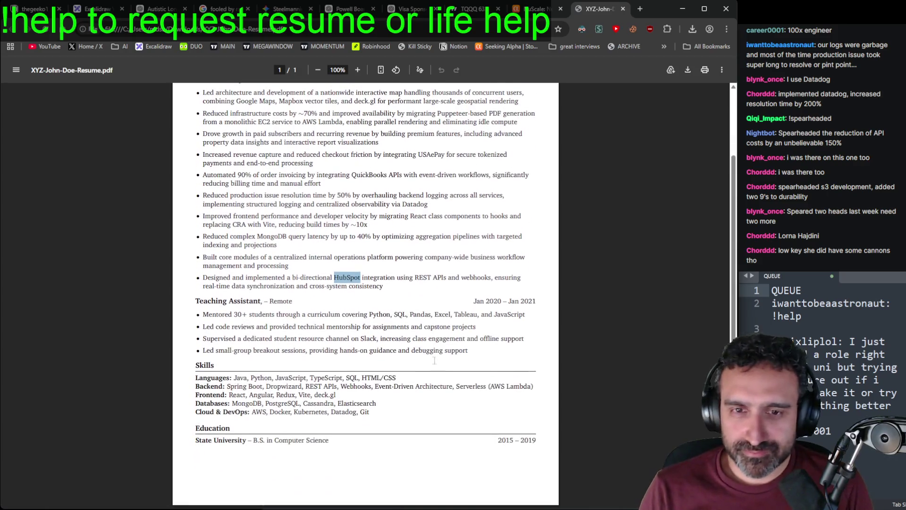
Step: Highlight 'increasing class engagement' in the Teaching Assistant Slack bullet, then deselect it
scroll(398, 352, up, 2)
scroll(359, 330, down, 2)
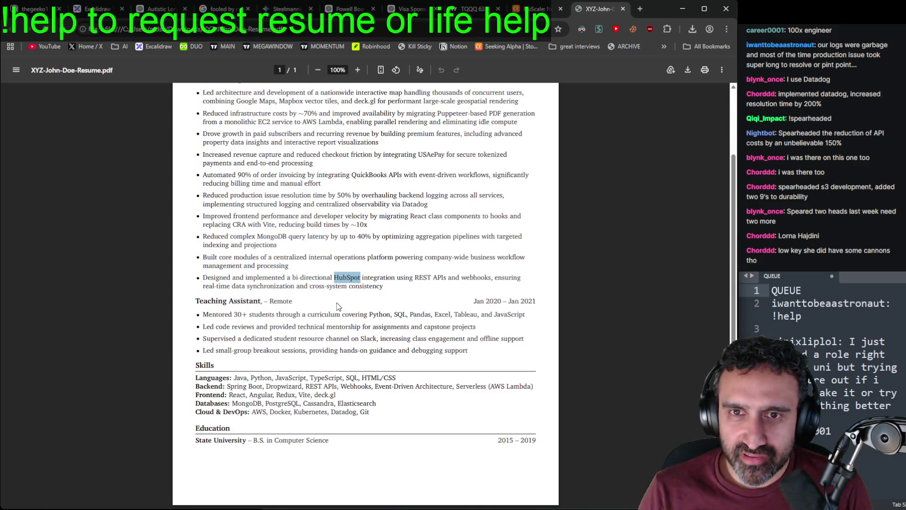
scroll(328, 319, up, 3)
scroll(328, 320, down, 1)
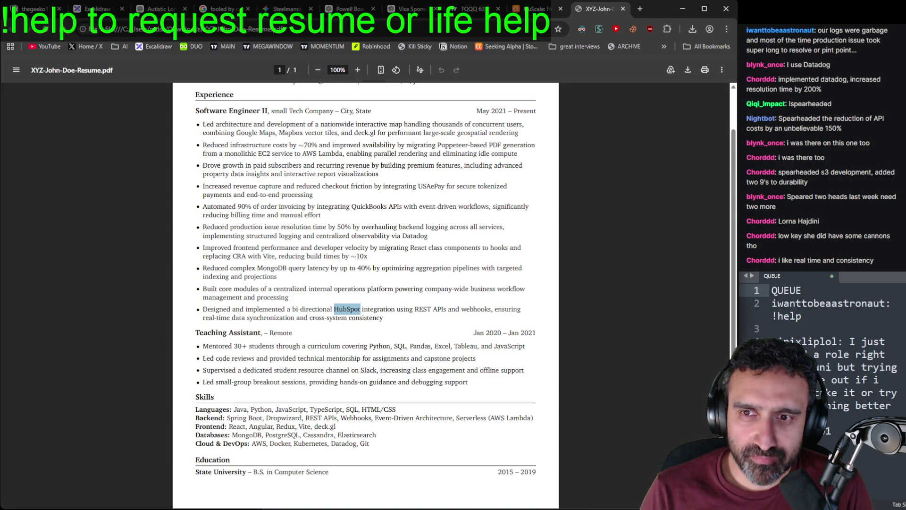
drag(381, 370, 535, 367)
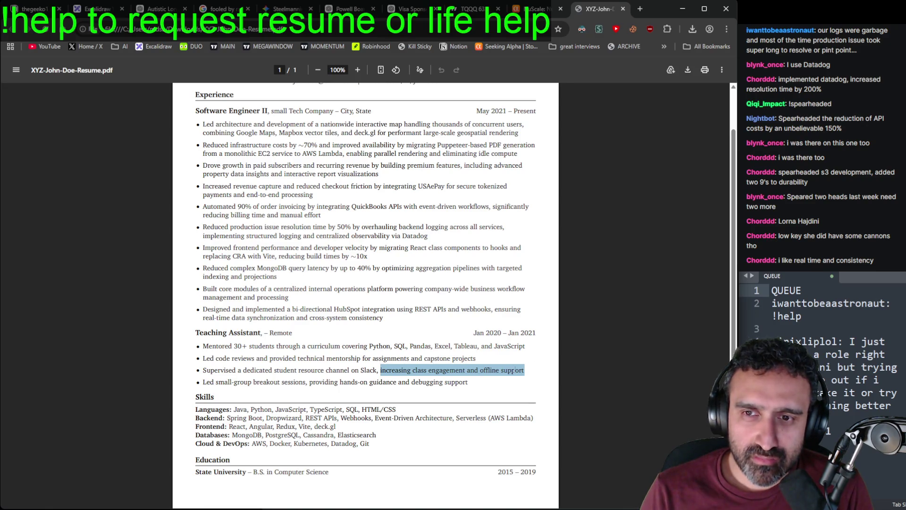
drag(378, 370, 533, 367)
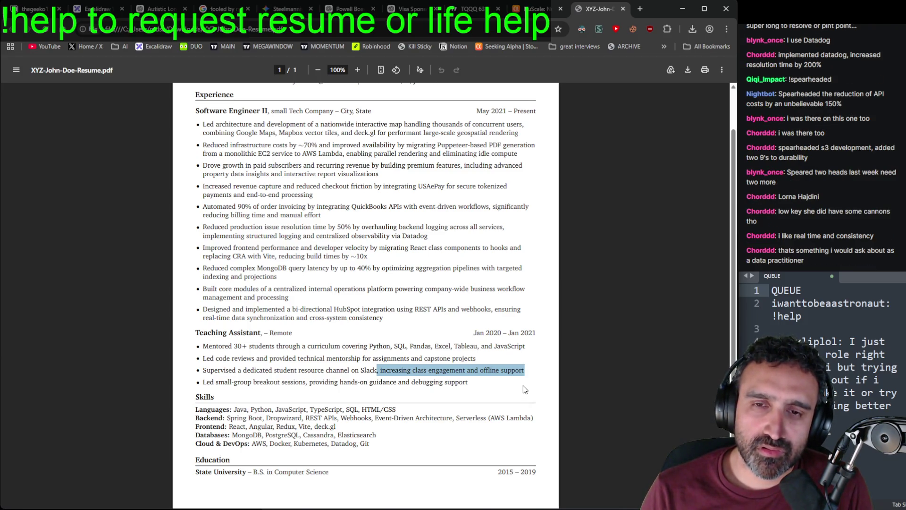
drag(464, 370, 378, 370)
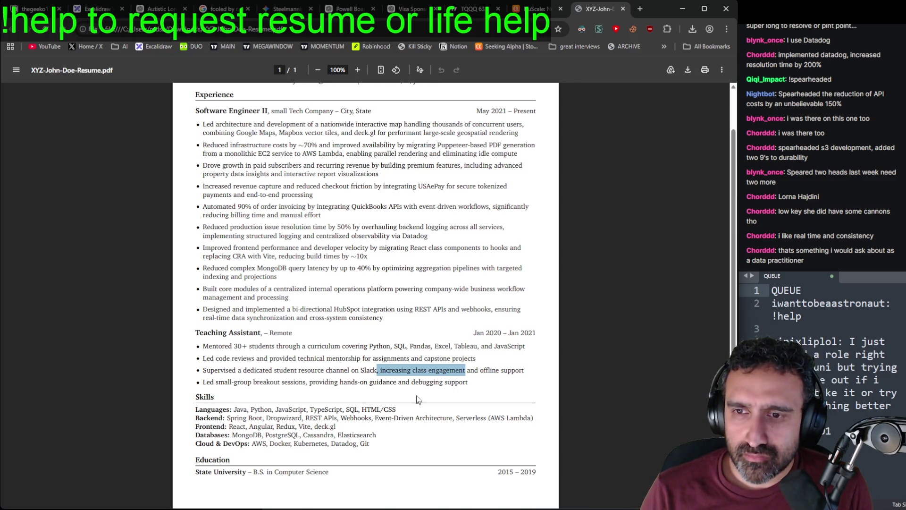
click(407, 374)
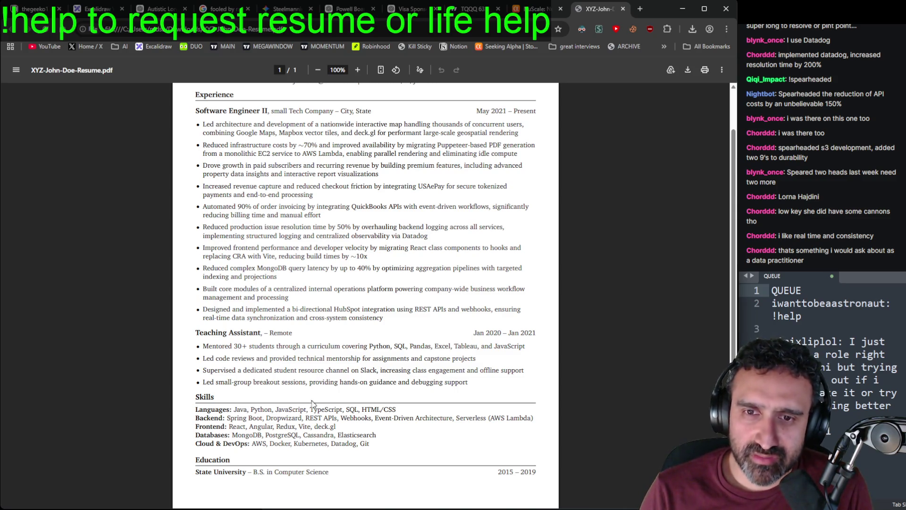
scroll(203, 374, down, 1)
mouse_move(218, 300)
mouse_down()
mouse_move(222, 315)
mouse_move(360, 351)
mouse_up()
click(302, 370)
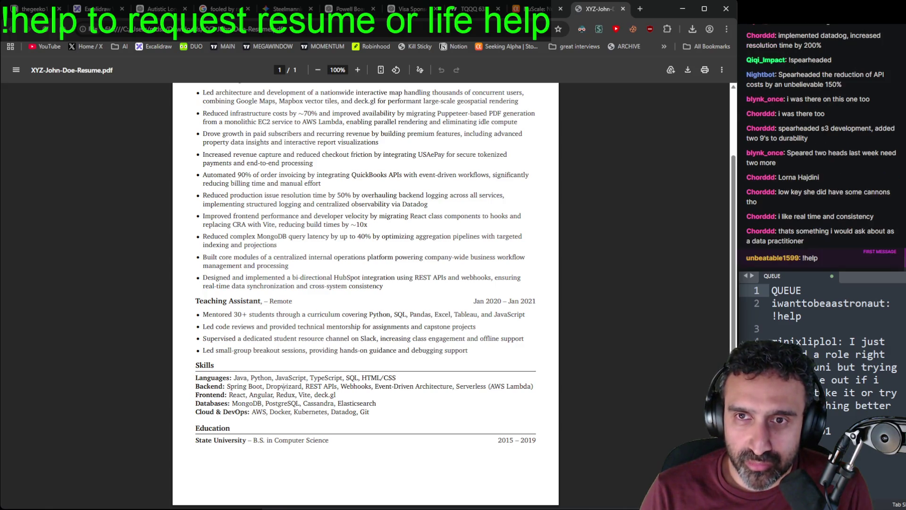
scroll(286, 386, up, 2)
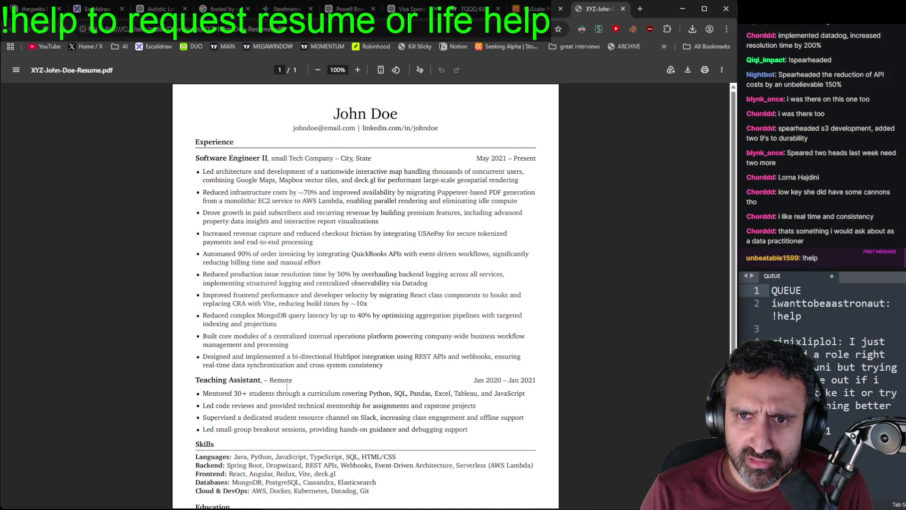
scroll(287, 386, down, 2)
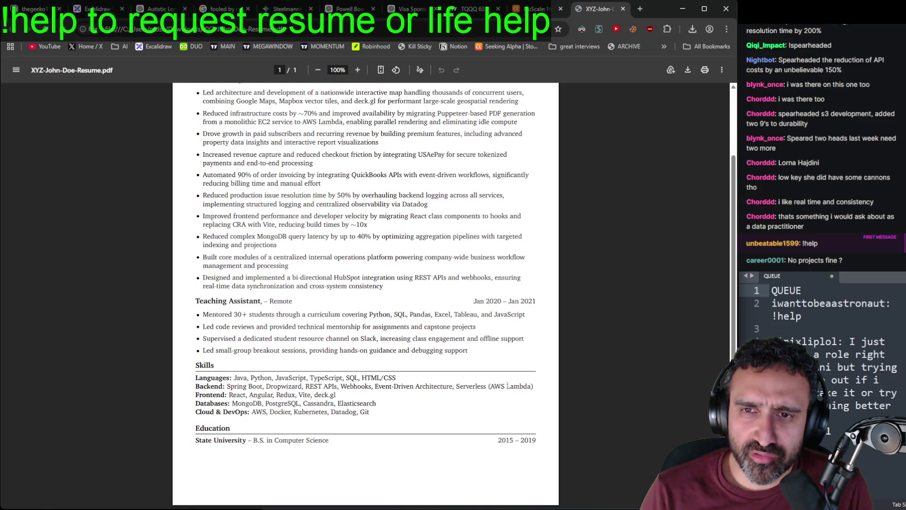
scroll(266, 376, up, 2)
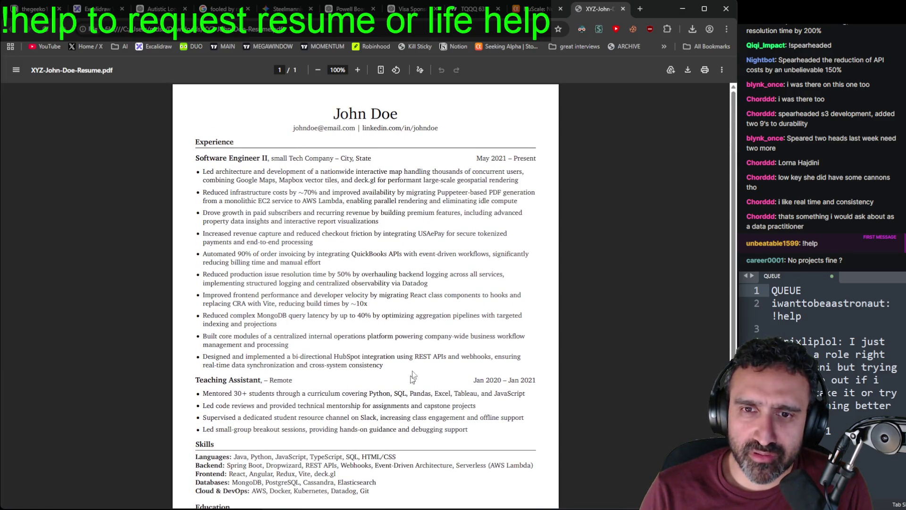